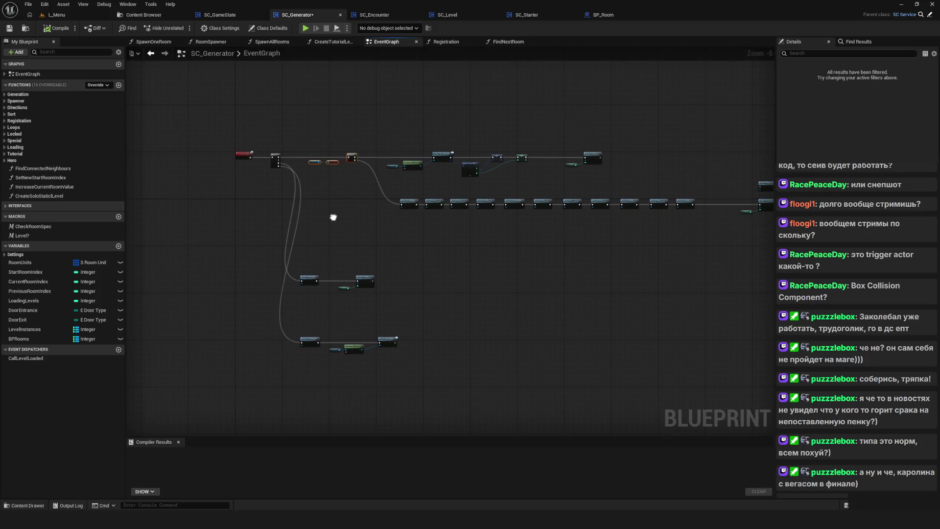
Frame the SC_Generator graph's top execution row around Level? and the save-check Branch
scroll(276, 151, up, 3)
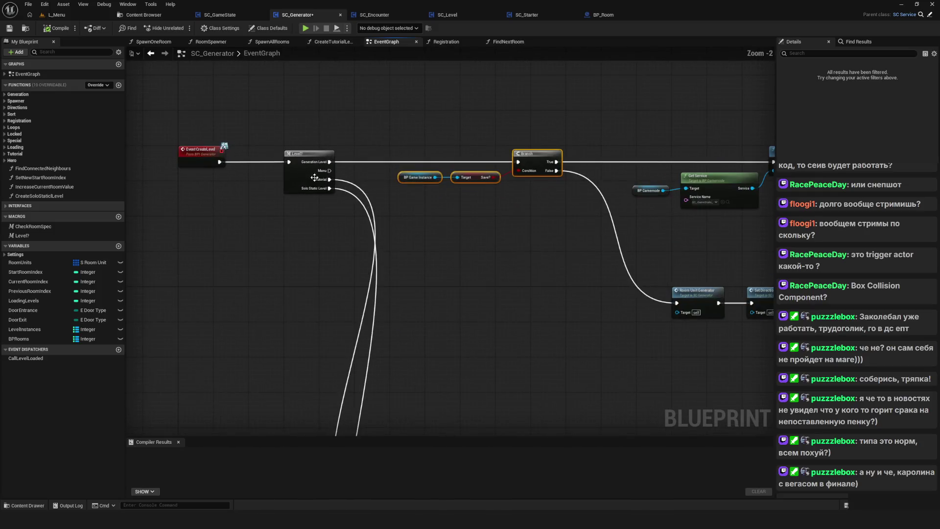
scroll(431, 171, down, 4)
drag(431, 170, 698, 192)
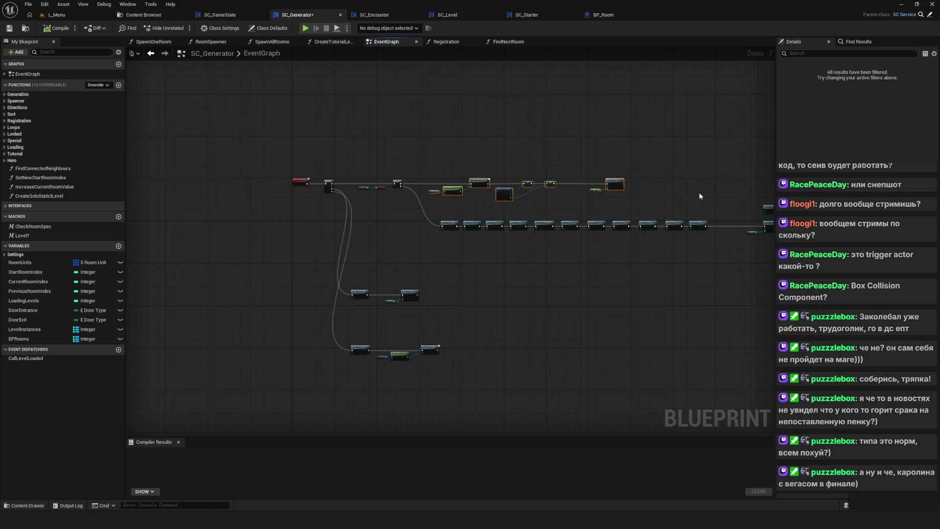
key(Home)
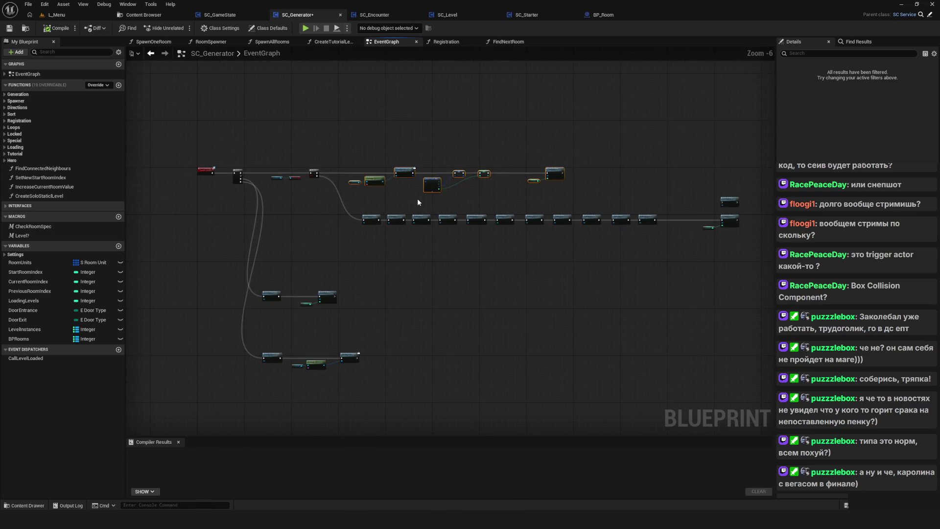
drag(417, 212, 416, 217)
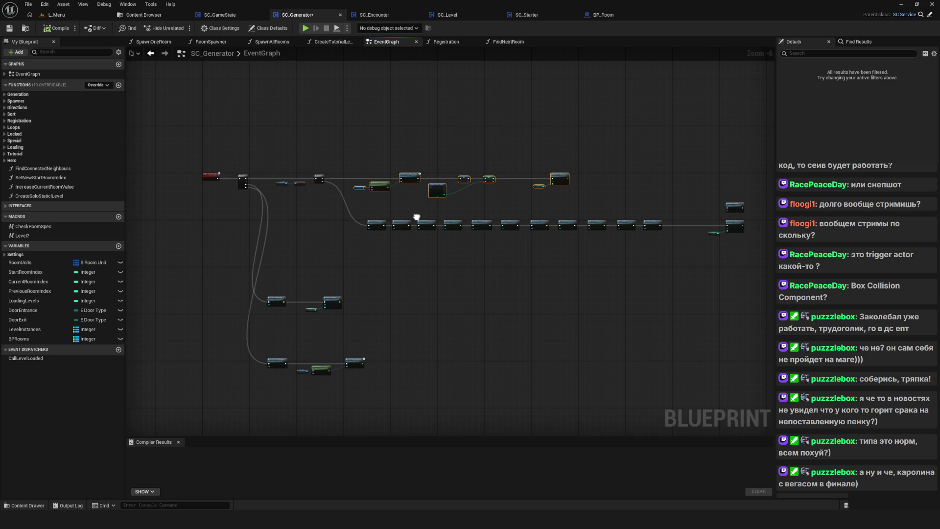
mouse_move(417, 217)
mouse_down()
mouse_move(430, 207)
mouse_move(431, 188)
mouse_up()
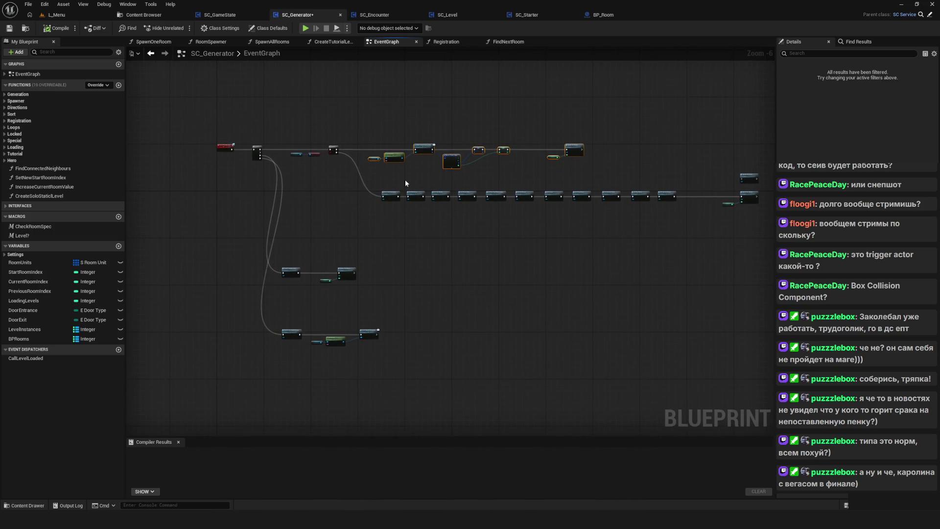
scroll(333, 154, up, 5)
scroll(352, 154, down, 6)
scroll(323, 241, up, 2)
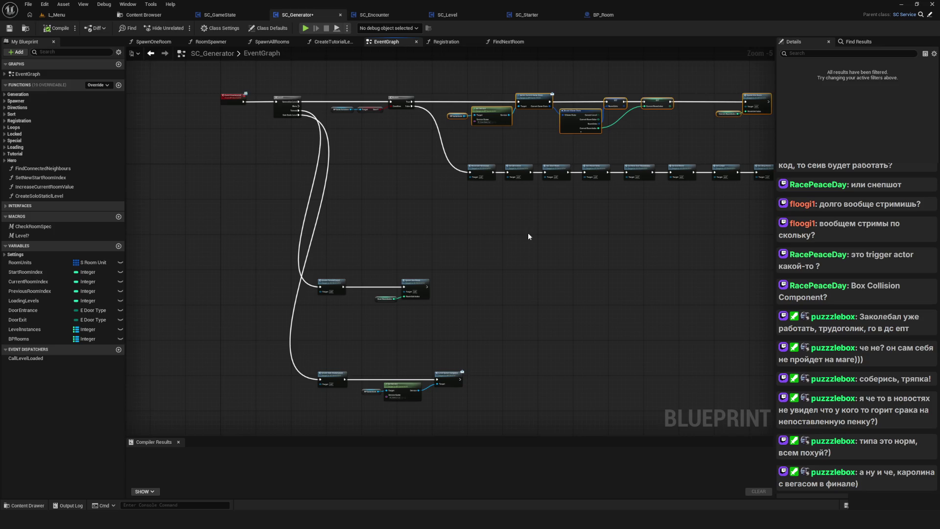
drag(522, 234, 502, 270)
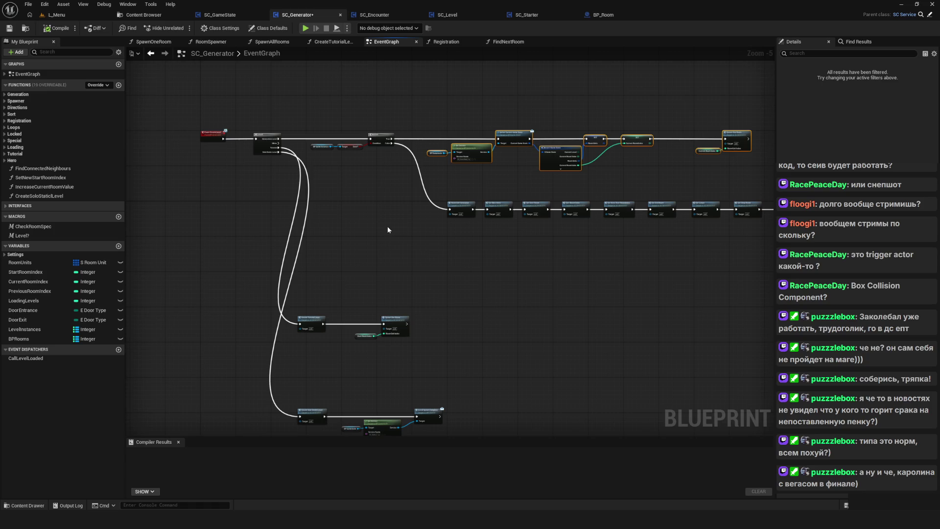
scroll(294, 144, up, 5)
Wire Level?'s Tutorial output into the Branch's exec input
drag(253, 162, 509, 143)
drag(530, 221, 431, 183)
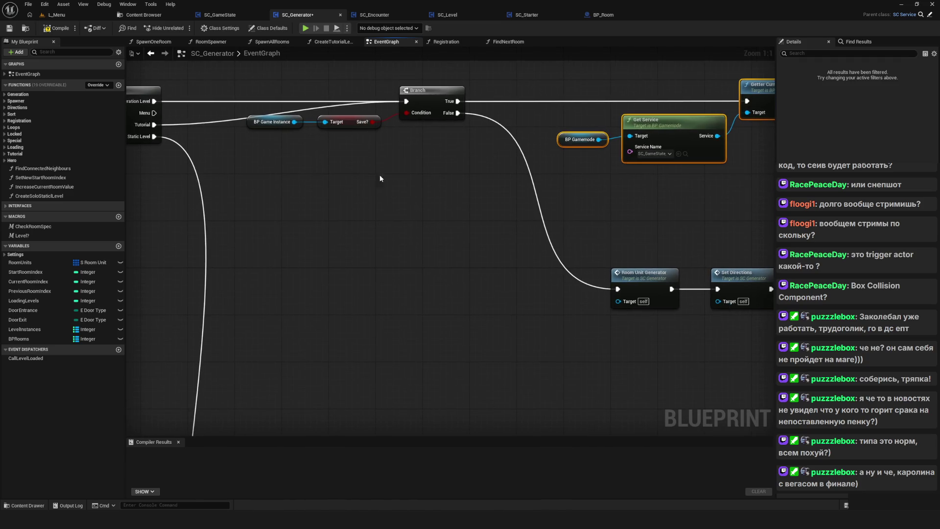
scroll(521, 237, down, 3)
drag(197, 89, 237, 199)
Add a second Level? node below the Branch, fed by the Branch's False output
key(ctrl+b)
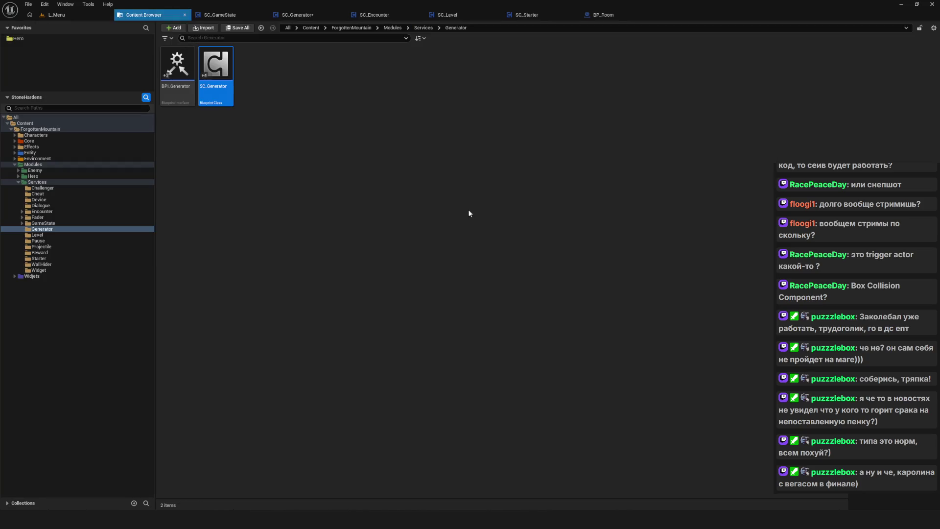
click(308, 17)
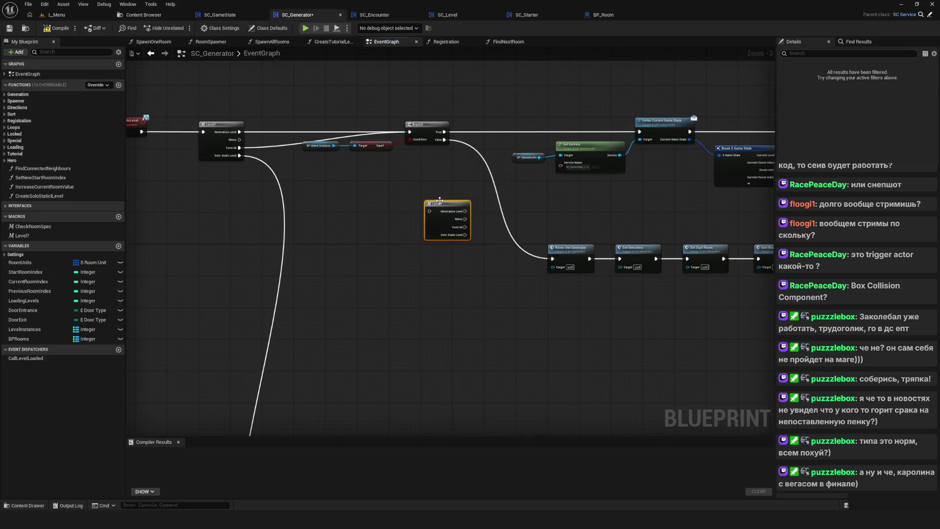
mouse_move(440, 201)
mouse_down()
mouse_move(482, 208)
mouse_move(406, 168)
mouse_up()
mouse_move(345, 116)
mouse_down()
mouse_move(368, 195)
mouse_move(395, 225)
mouse_move(383, 233)
mouse_move(370, 219)
mouse_move(442, 219)
mouse_up()
Move Create Tutorial Level and Spawn One Room nearby and wire Tutorial into Create Tutorial Level
scroll(407, 242, up, 3)
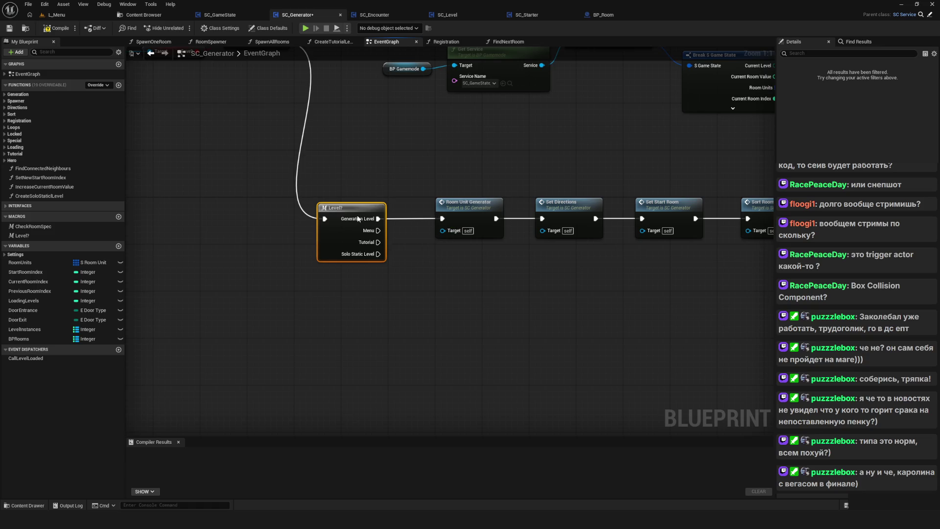
scroll(357, 219, down, 5)
drag(405, 349, 282, 309)
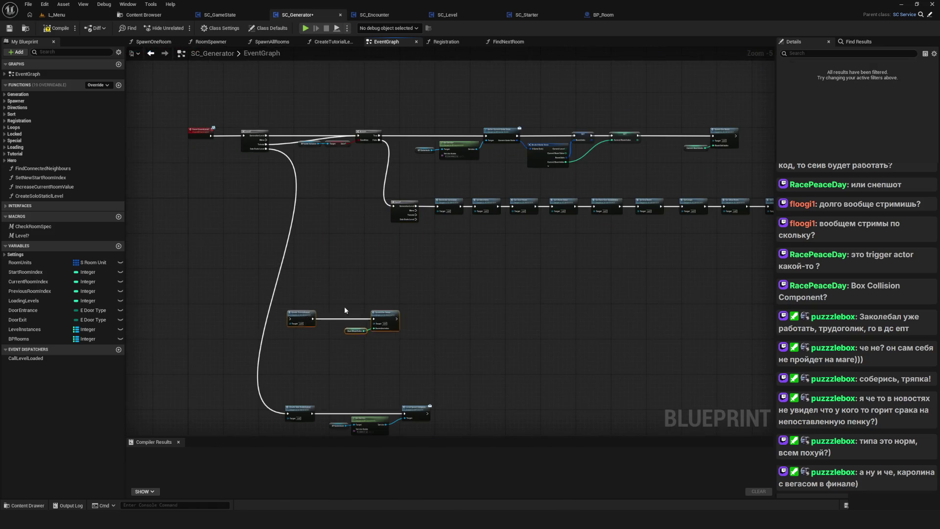
mouse_move(345, 310)
mouse_down()
mouse_move(489, 247)
mouse_move(443, 239)
mouse_up()
scroll(443, 239, up, 5)
mouse_move(378, 185)
mouse_down()
mouse_move(415, 264)
mouse_move(448, 262)
mouse_up()
scroll(449, 261, down, 6)
mouse_move(346, 248)
mouse_down()
mouse_move(342, 333)
mouse_move(386, 288)
mouse_up()
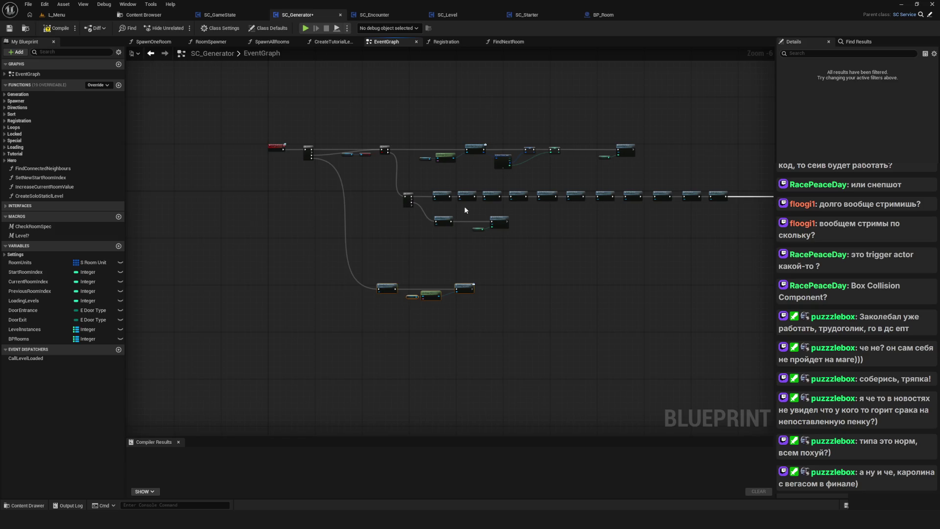
Compile and save SC_Generator, then play-test loading the SavedGame0 slot
click(56, 28)
click(9, 28)
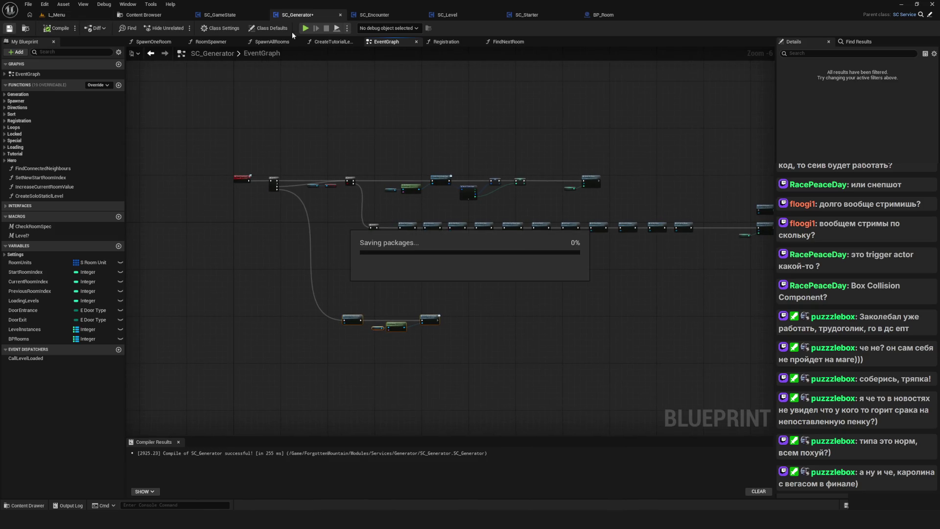
click(305, 28)
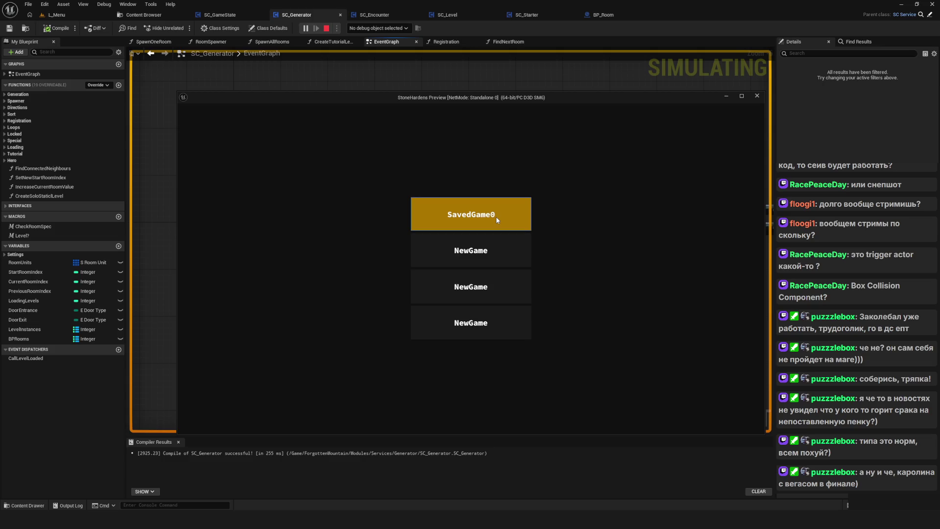
click(495, 248)
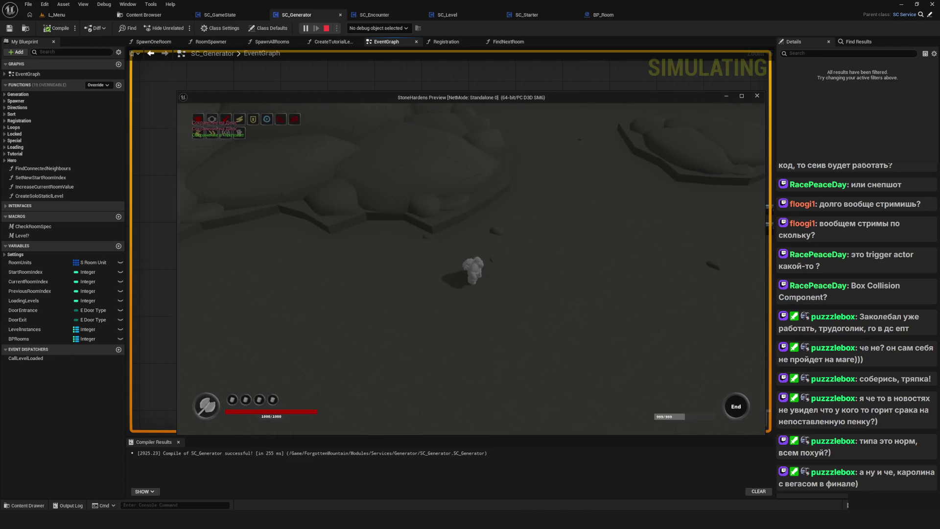
key(Escape)
Play-test again, load a save slot and dismiss both reward prompts before stopping
key(alt+p)
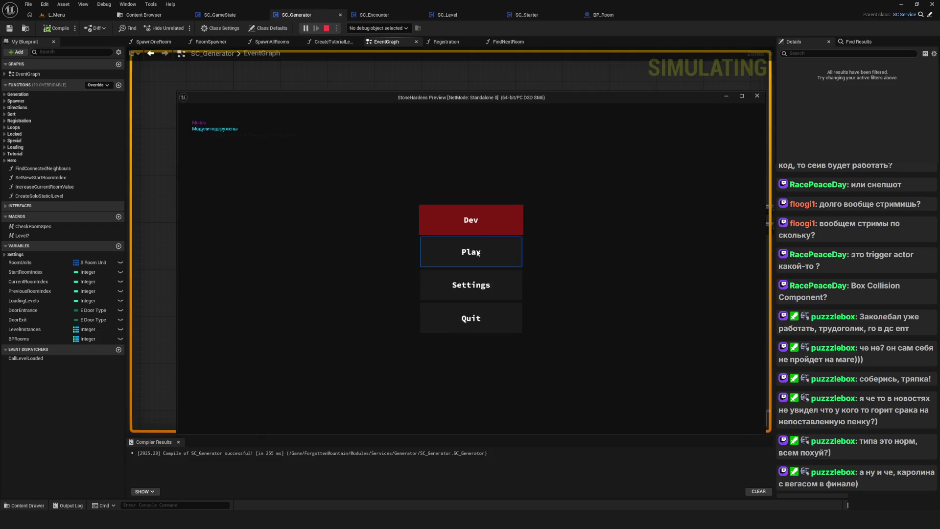
click(486, 265)
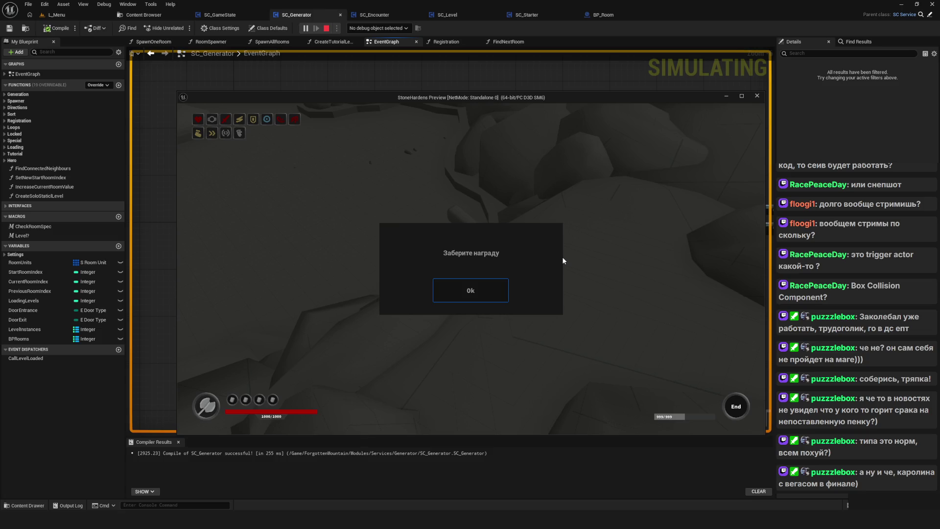
click(470, 288)
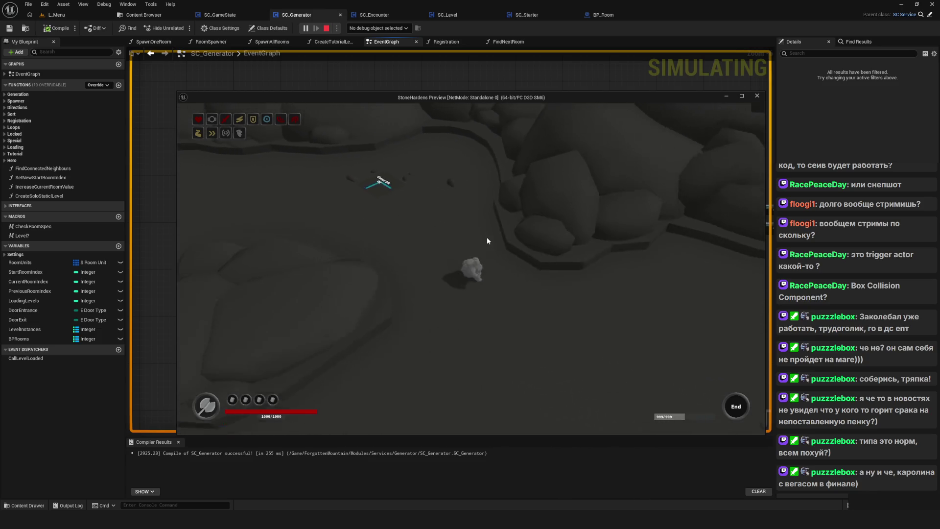
click(481, 292)
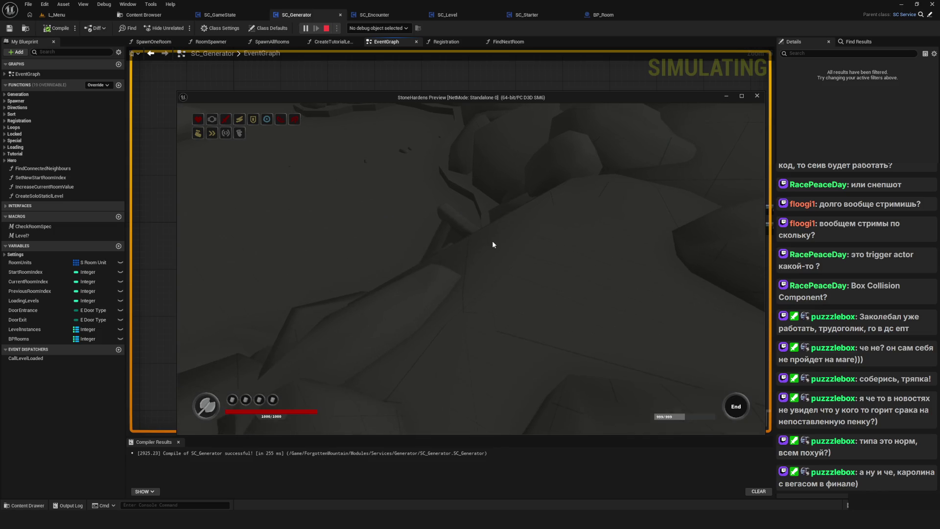
key(Escape)
Save the blueprint and all changes
key(ctrl+s)
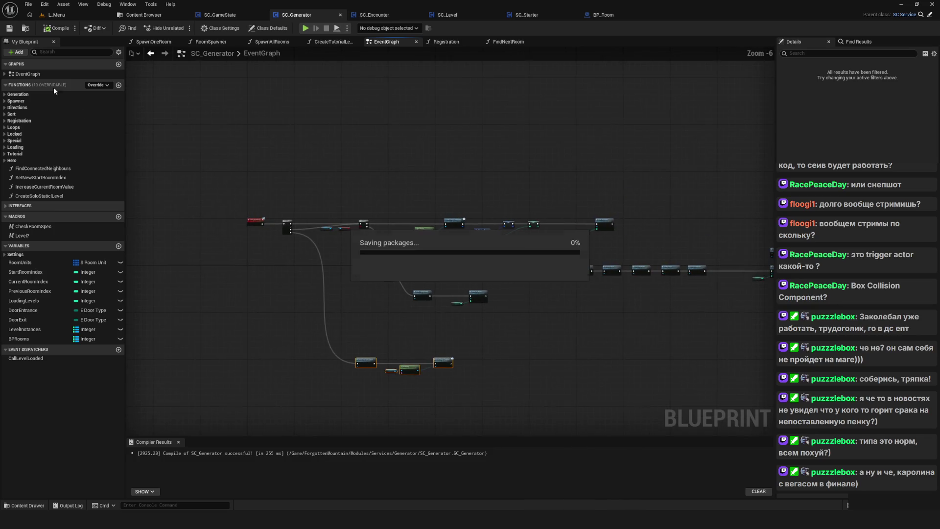
click(6, 22)
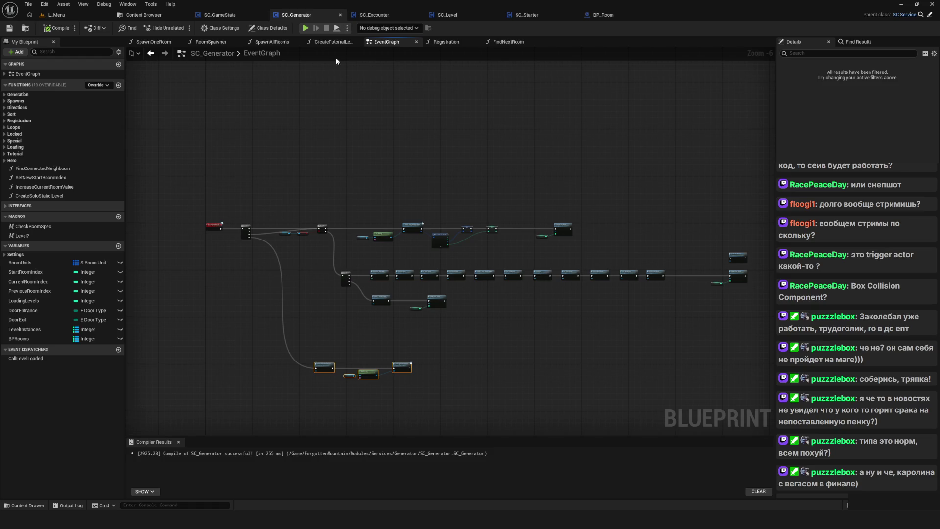
drag(342, 152, 298, 166)
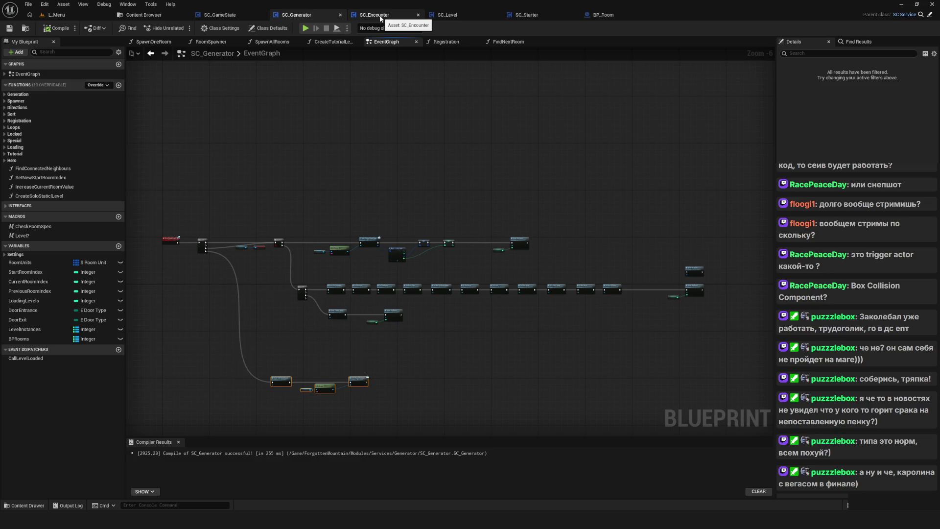
In BP_Room, locate the Widget Get Reward and Check Reward Complete nodes
click(603, 15)
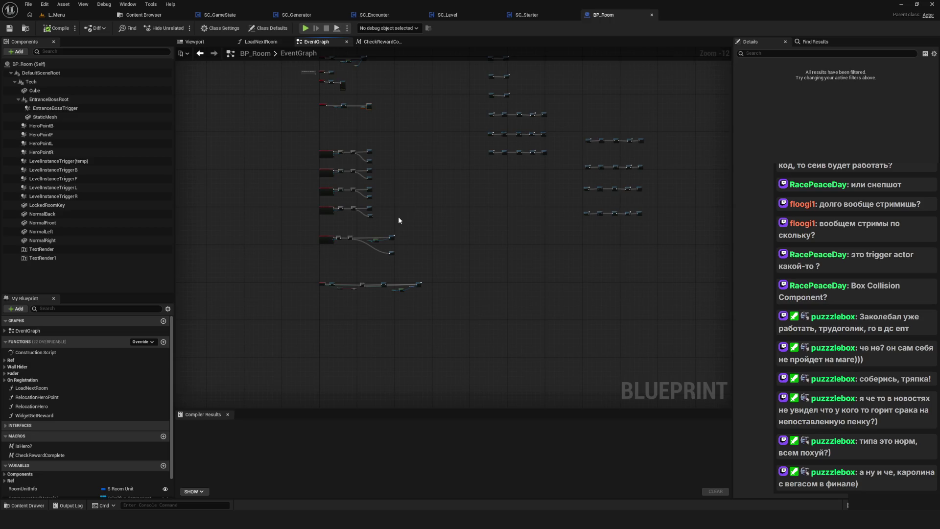
scroll(365, 195, up, 4)
scroll(365, 195, up, 2)
click(440, 218)
mouse_move(550, 251)
mouse_down()
mouse_move(543, 274)
mouse_move(527, 278)
mouse_up()
click(270, 163)
mouse_move(352, 254)
mouse_down()
mouse_move(467, 280)
mouse_move(476, 305)
mouse_up()
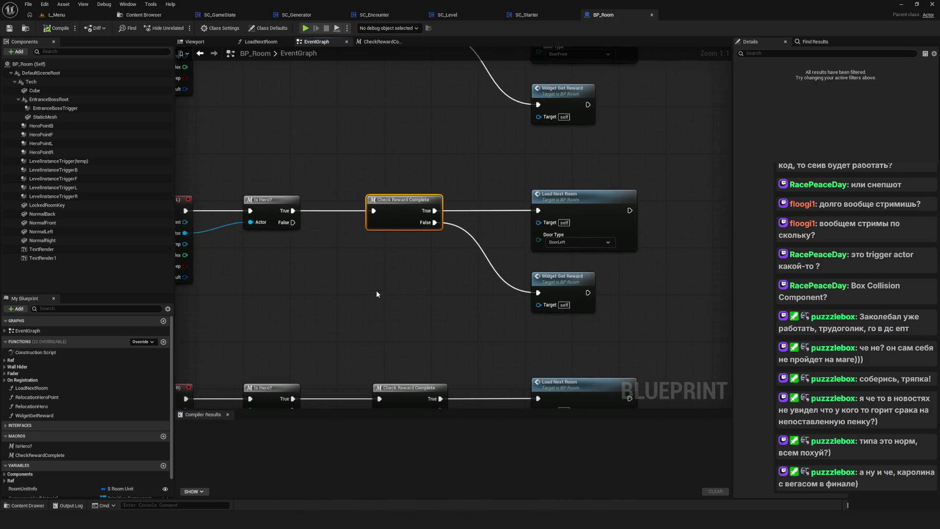
drag(377, 293, 407, 289)
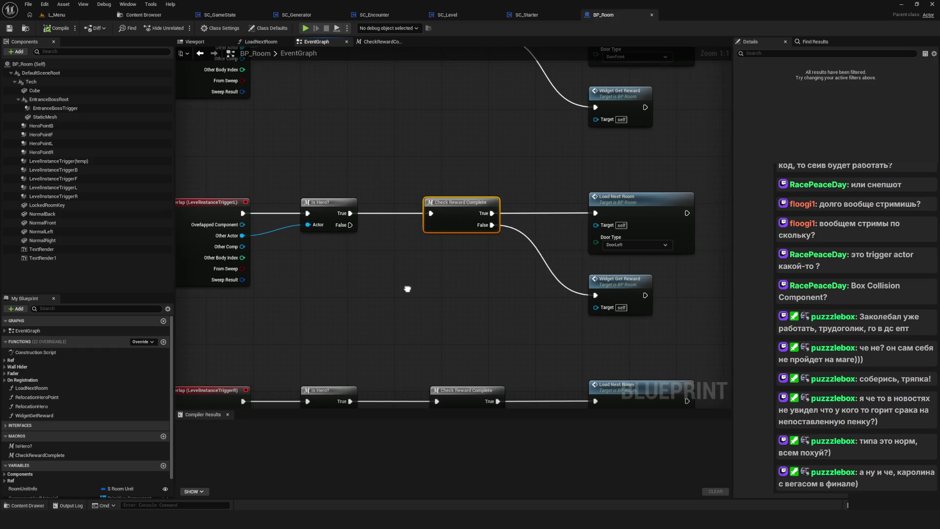
Inspect the node chain inside the Check Reward Complete macro
double_click(461, 207)
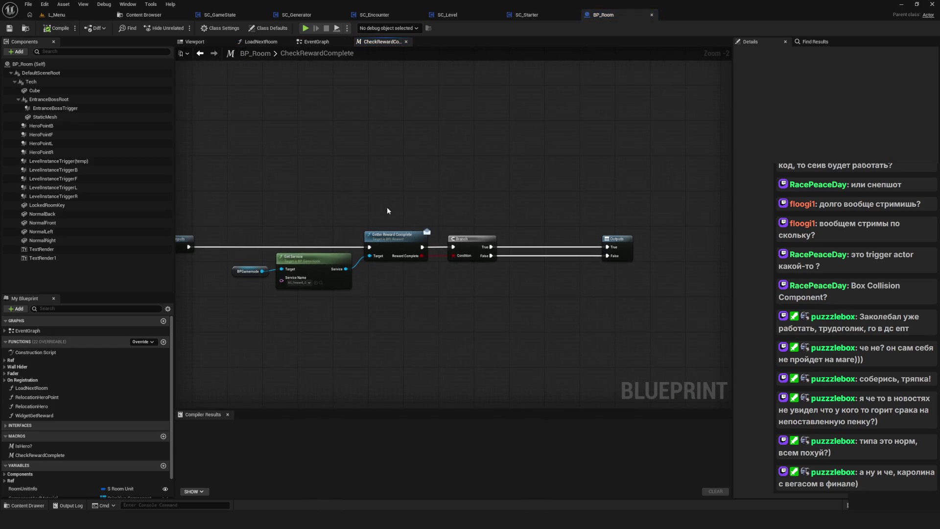
mouse_move(274, 185)
mouse_down()
mouse_move(569, 348)
mouse_move(612, 345)
mouse_up()
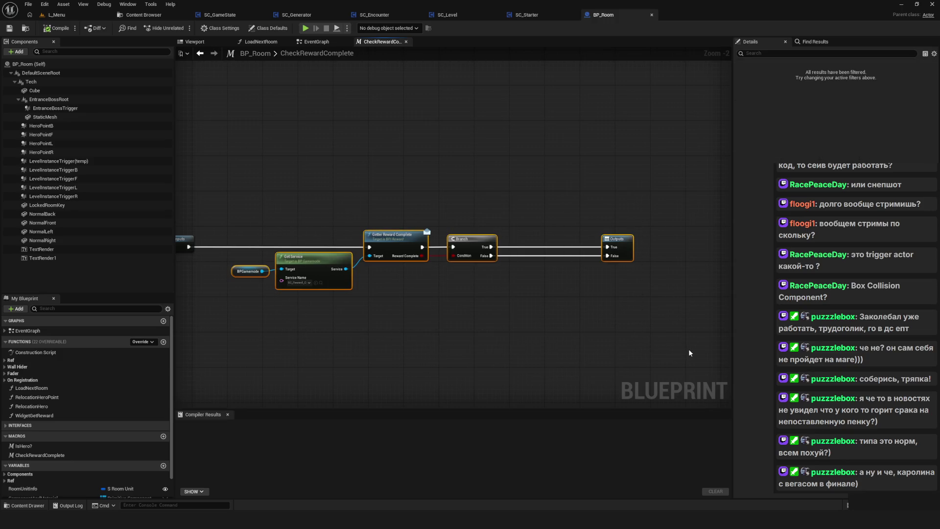
mouse_move(688, 349)
mouse_down()
mouse_move(279, 184)
mouse_move(641, 312)
mouse_up()
click(650, 346)
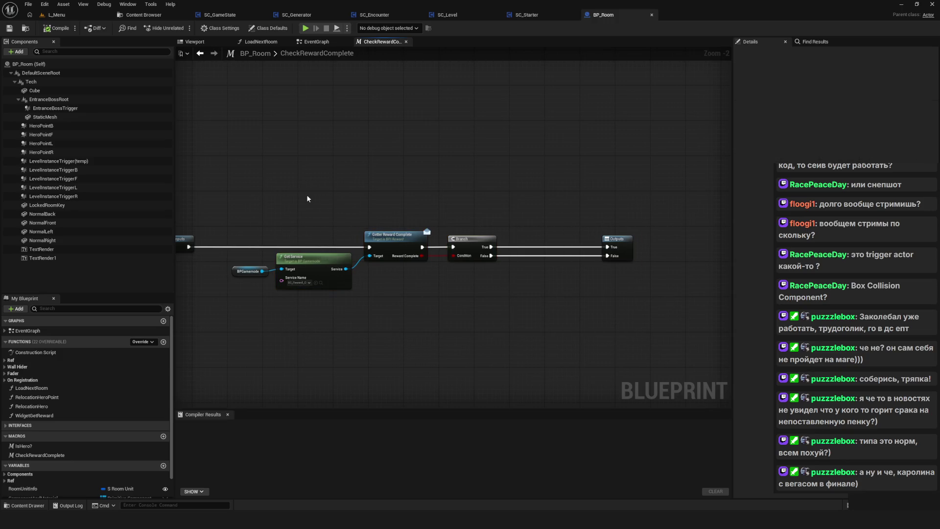
drag(306, 195, 371, 185)
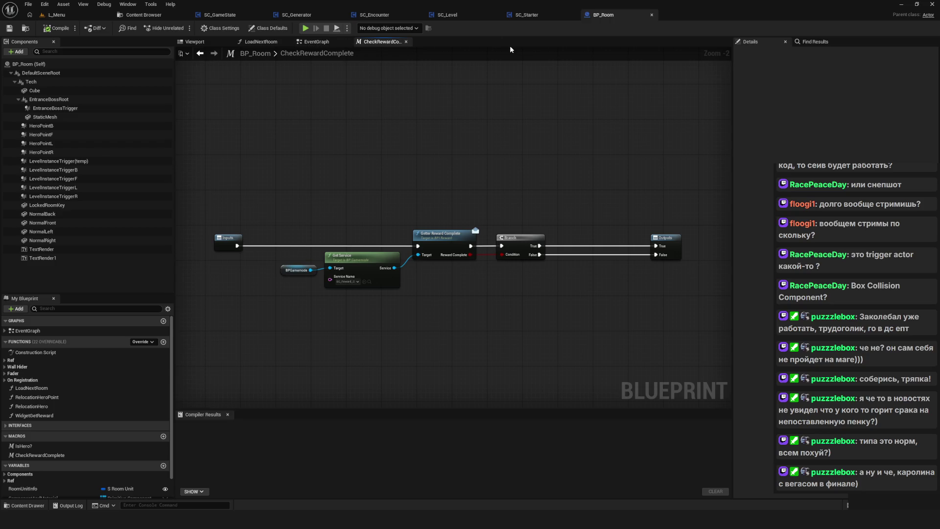
Review BP_Room's Is Hero? checks and the LevelInstanceTriggerB trigger branch
click(316, 42)
drag(530, 111, 523, 196)
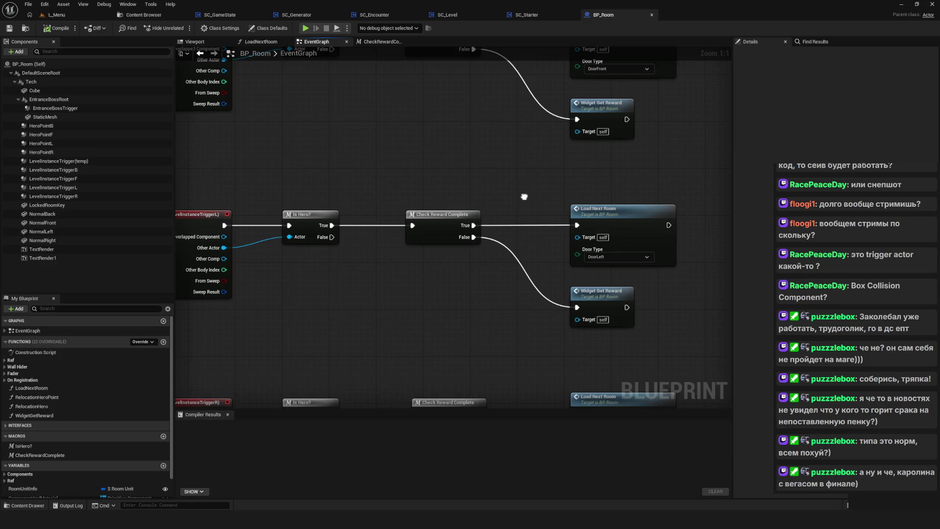
scroll(524, 196, down, 6)
mouse_move(514, 256)
mouse_down()
mouse_move(463, 384)
mouse_move(441, 269)
mouse_up()
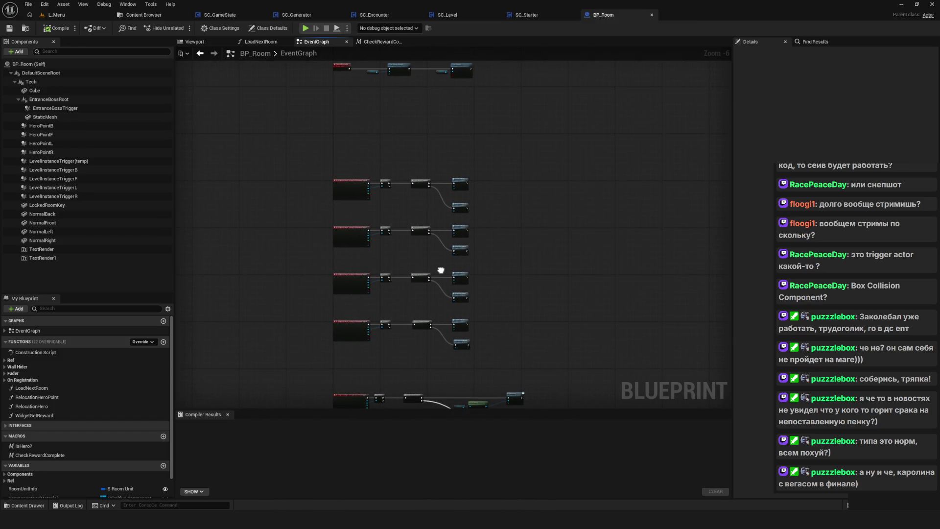
scroll(457, 230, up, 6)
mouse_move(465, 182)
mouse_down()
mouse_move(582, 132)
mouse_move(611, 131)
mouse_up()
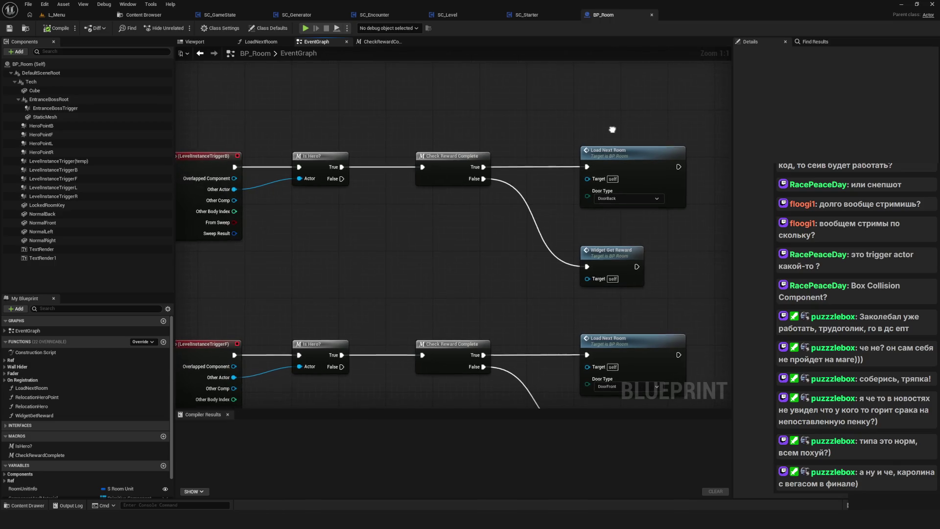
drag(377, 136, 450, 151)
Compile BP_Room and return to the SC_Generator graph
click(68, 28)
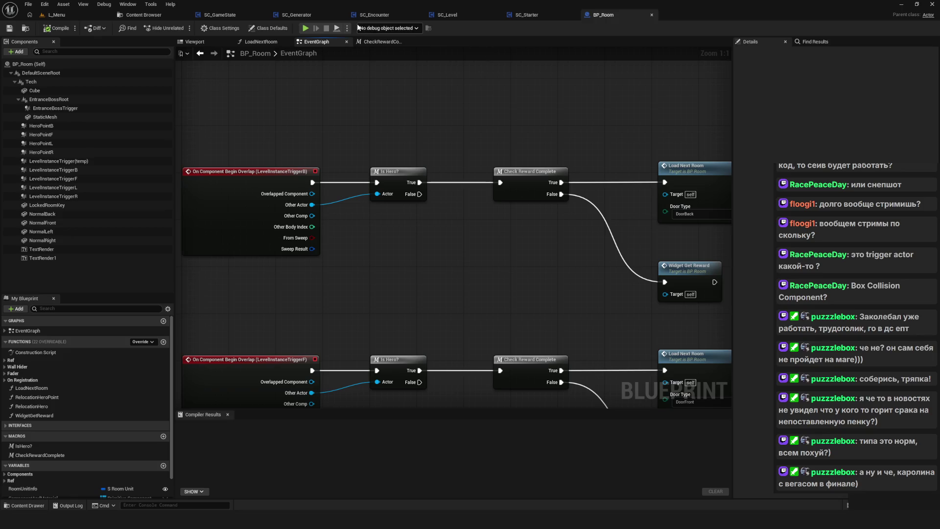
click(292, 16)
scroll(343, 226, up, 6)
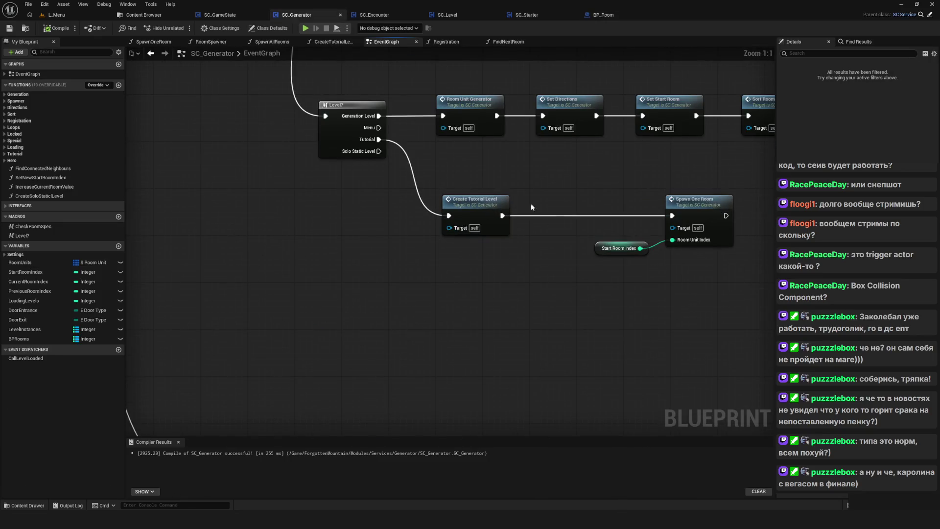
Inspect the Create Tutorial Level function, following its room chain to Set Reward Complete
drag(530, 204, 428, 206)
double_click(401, 198)
scroll(486, 243, up, 6)
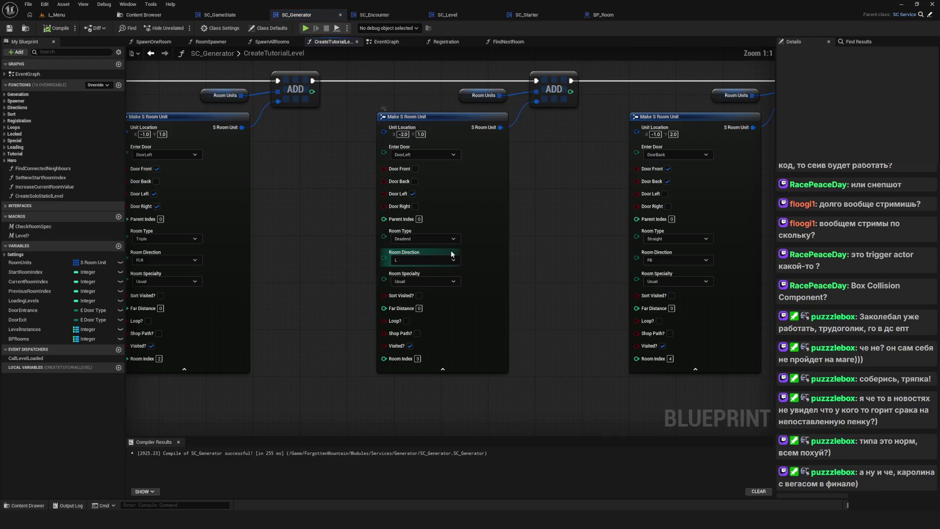
drag(684, 350, 132, 343)
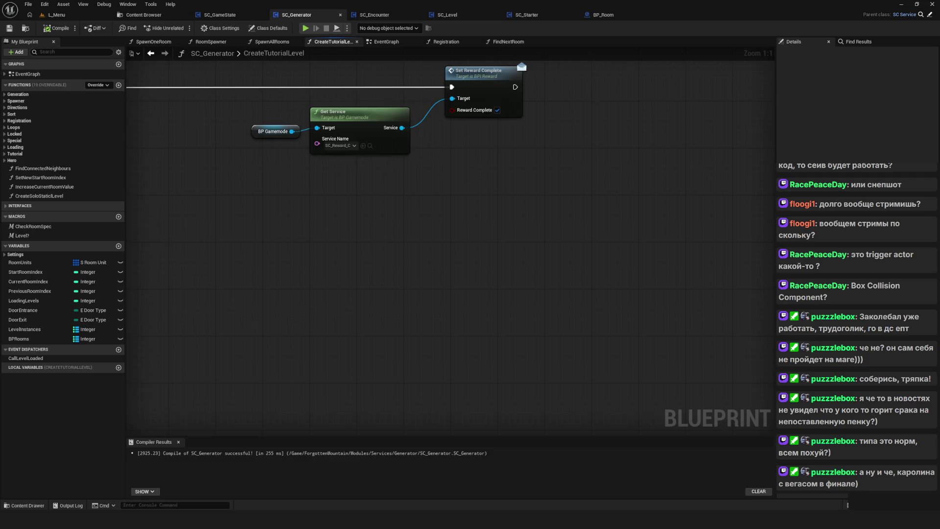
scroll(361, 314, down, 10)
scroll(324, 310, up, 6)
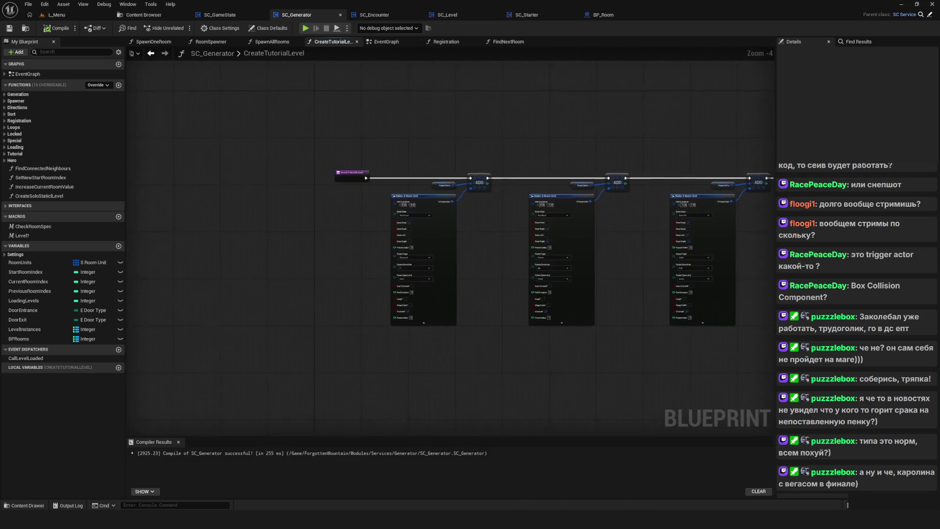
Back in SC_Generator's event graph, select the Create Tutorial Level and Spawn One Room nodes
click(150, 53)
scroll(551, 190, down, 4)
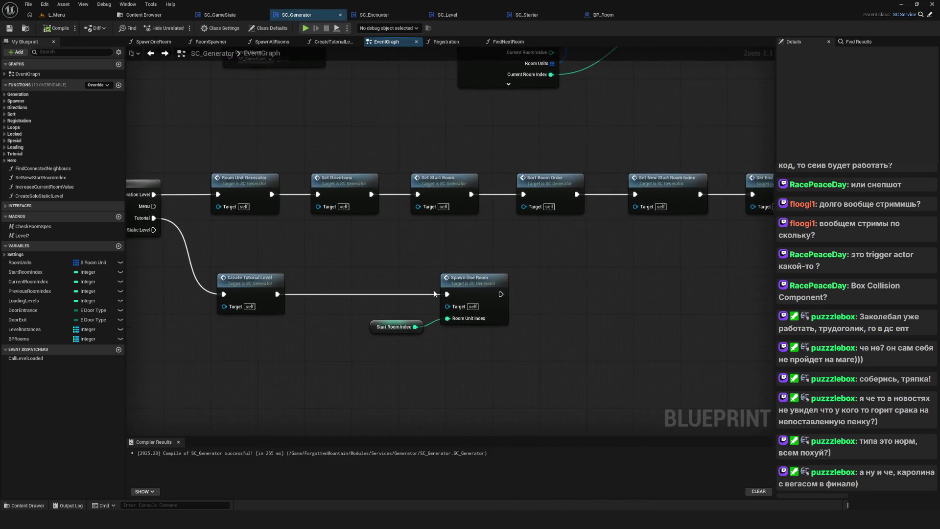
scroll(467, 246, up, 3)
drag(467, 247, 592, 156)
drag(328, 290, 519, 335)
scroll(519, 335, up, 2)
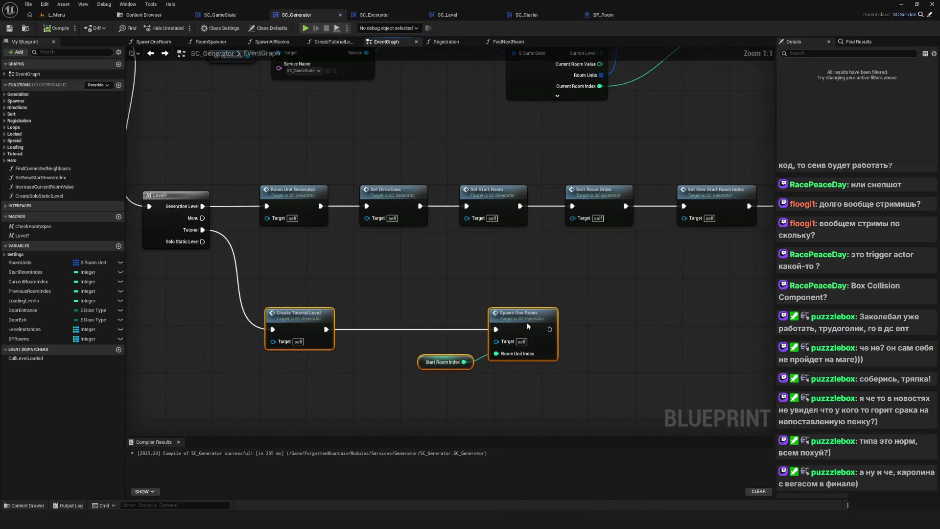
scroll(438, 280, down, 5)
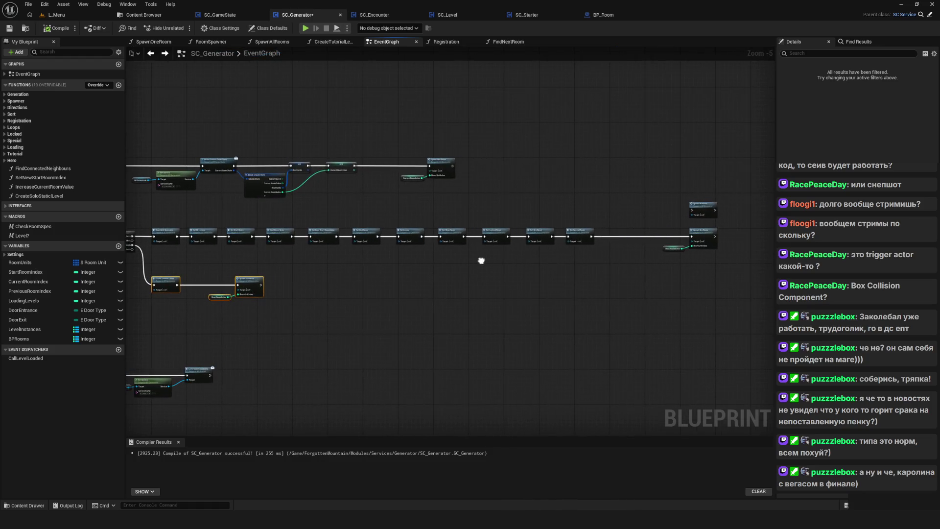
scroll(370, 371, up, 4)
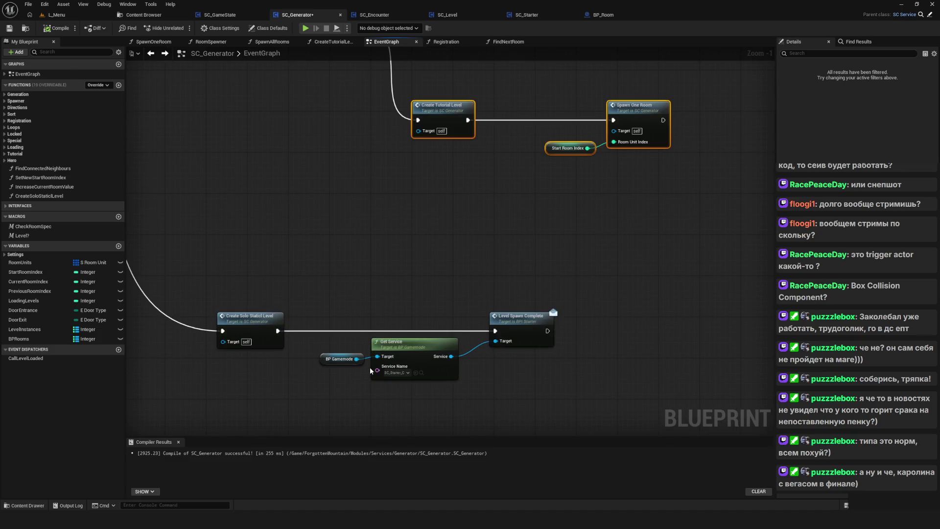
Pan across the Level? macro chain and lower chains to Event LoadNextRoom
drag(576, 169, 431, 387)
mouse_move(585, 204)
mouse_down()
mouse_move(497, 245)
mouse_move(505, 209)
mouse_up()
scroll(506, 209, down, 7)
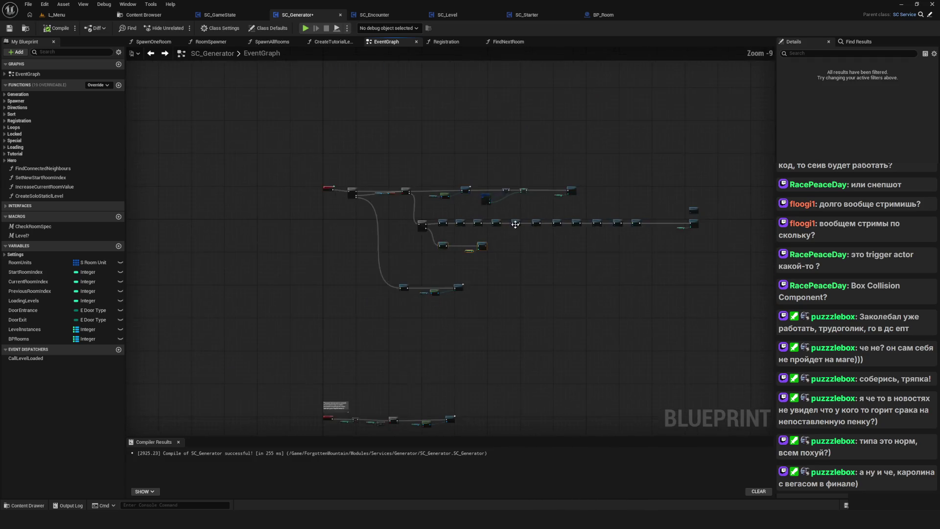
mouse_move(459, 385)
mouse_down()
mouse_move(465, 147)
mouse_move(456, 74)
mouse_up()
scroll(540, 286, up, 8)
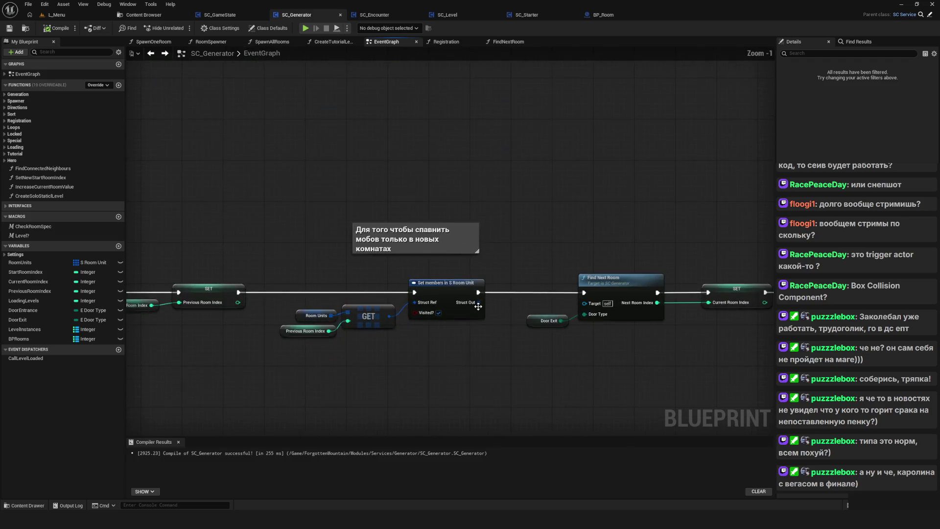
mouse_move(541, 286)
mouse_down()
mouse_move(765, 296)
mouse_move(611, 266)
mouse_move(160, 253)
mouse_up()
scroll(324, 246, down, 7)
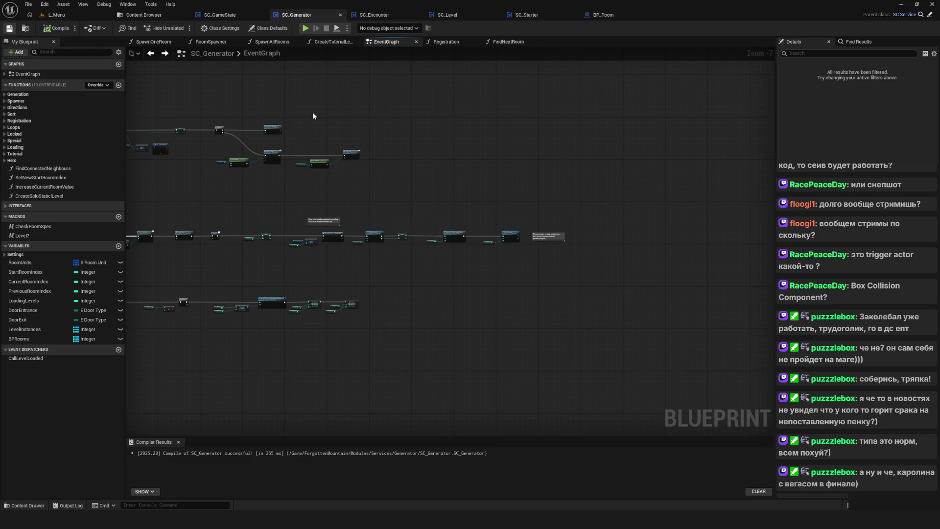
drag(312, 112, 437, 137)
Start a play session, load a saved game, then stop it
click(304, 29)
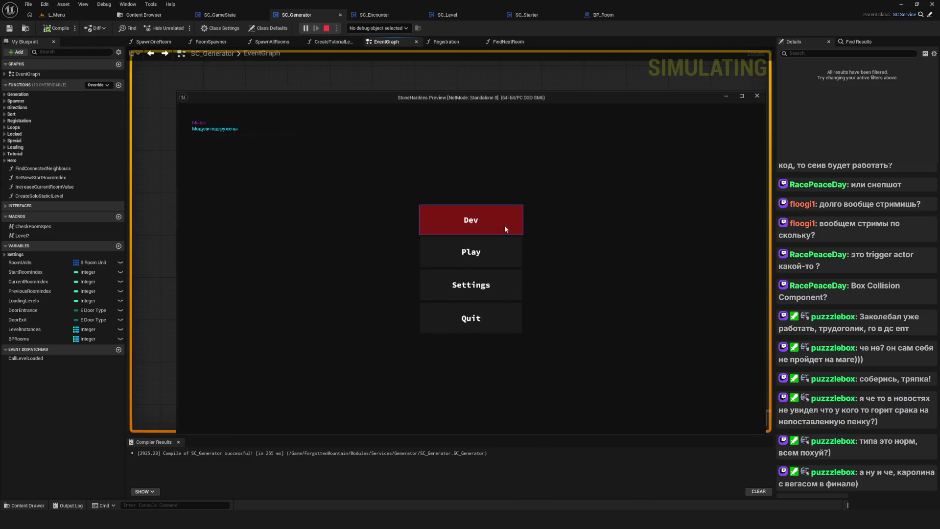
click(494, 220)
click(489, 213)
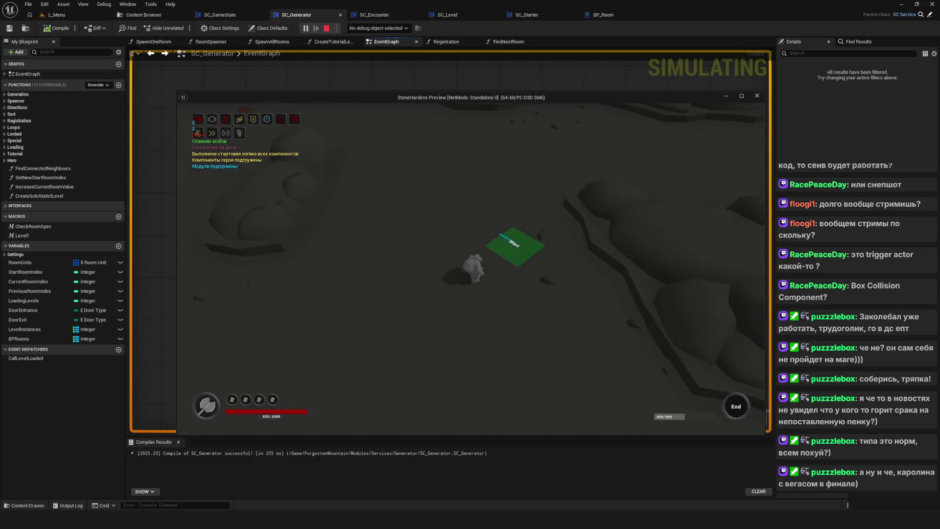
key(Escape)
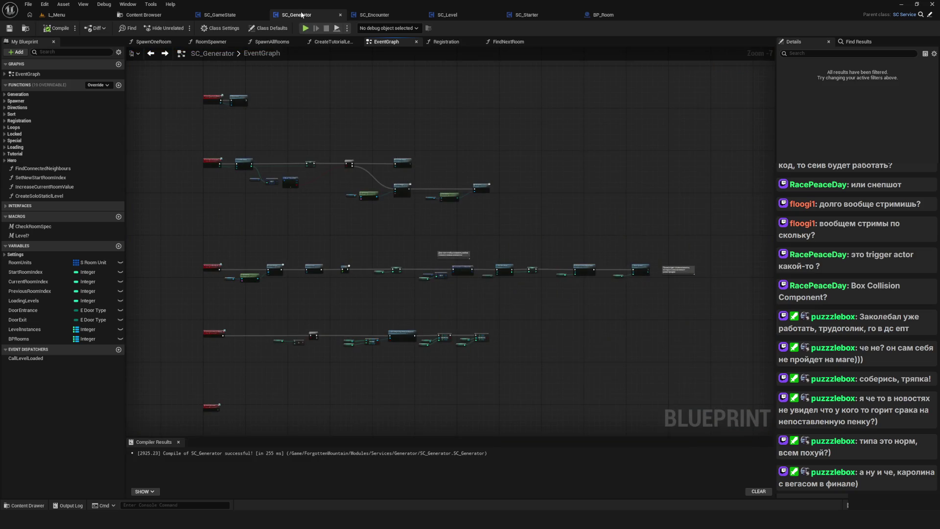
Restart play, delete the SavedGame1 slot and start a new game from the empty slot
key(alt+p)
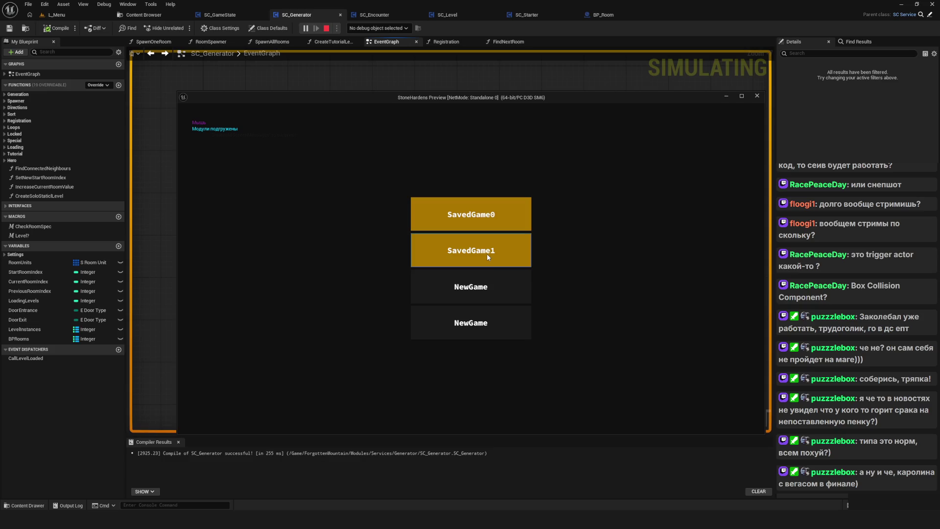
right_click(486, 254)
click(455, 286)
click(482, 253)
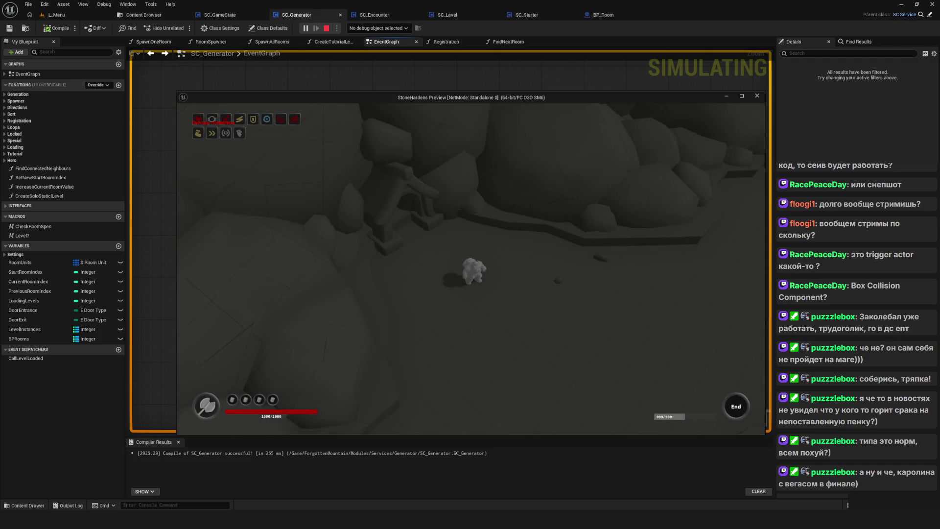
key(Escape)
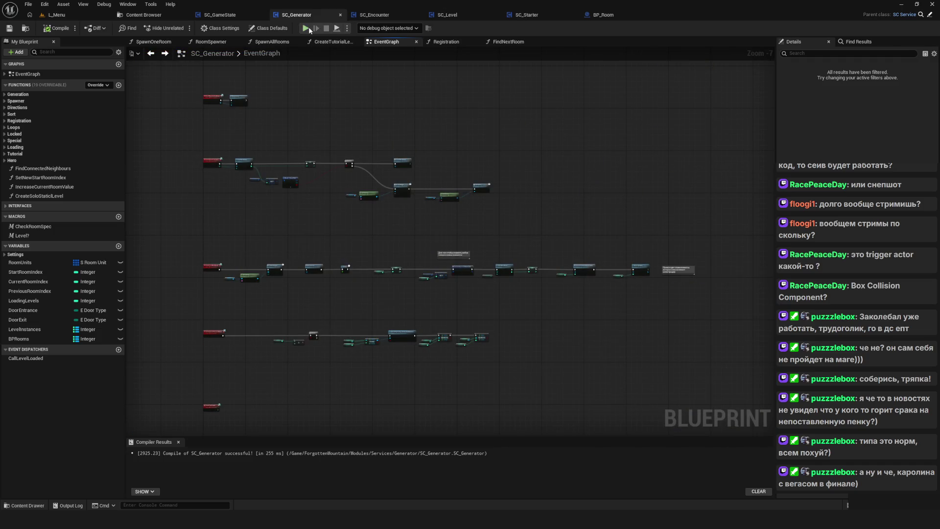
Play again, load the second saved game, accept the reward prompt and close the preview
click(306, 29)
click(474, 252)
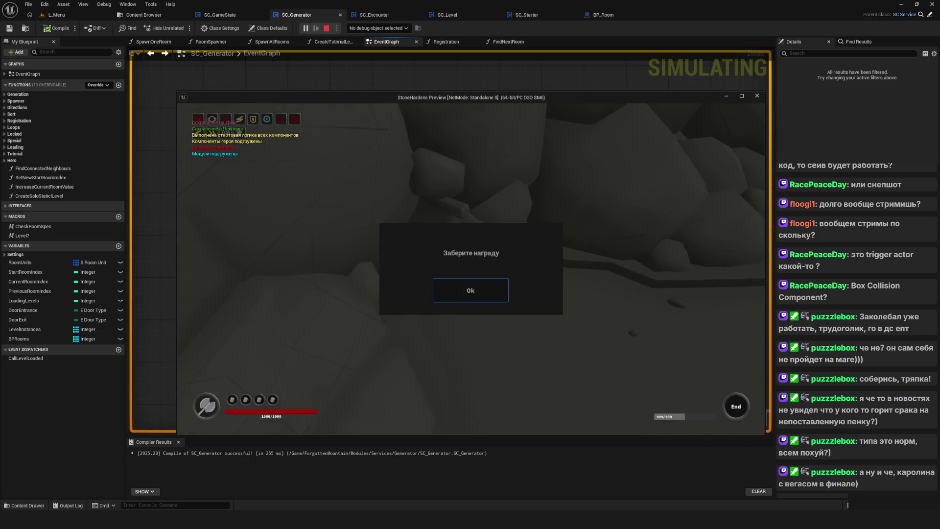
click(472, 294)
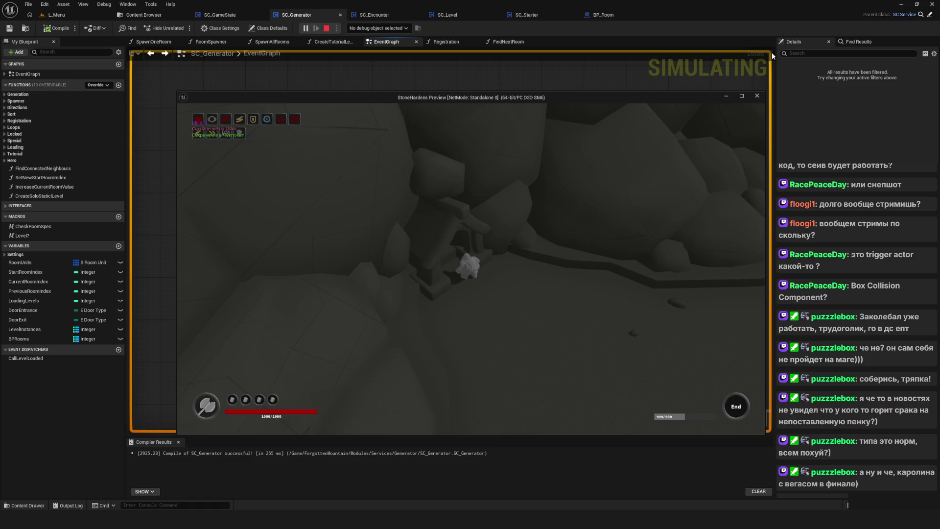
click(757, 96)
Pass through SC_GameState to SC_Encounter and pan across its node rows
scroll(457, 247, up, 3)
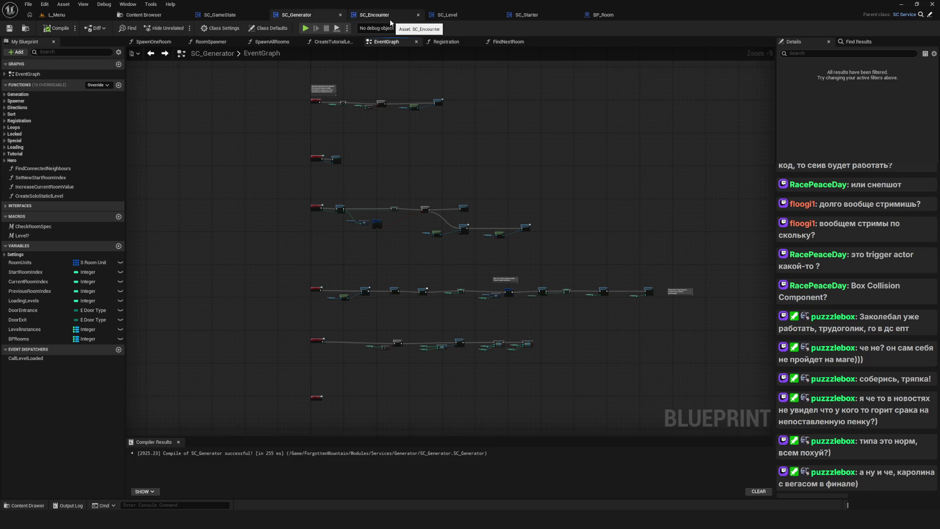
click(226, 15)
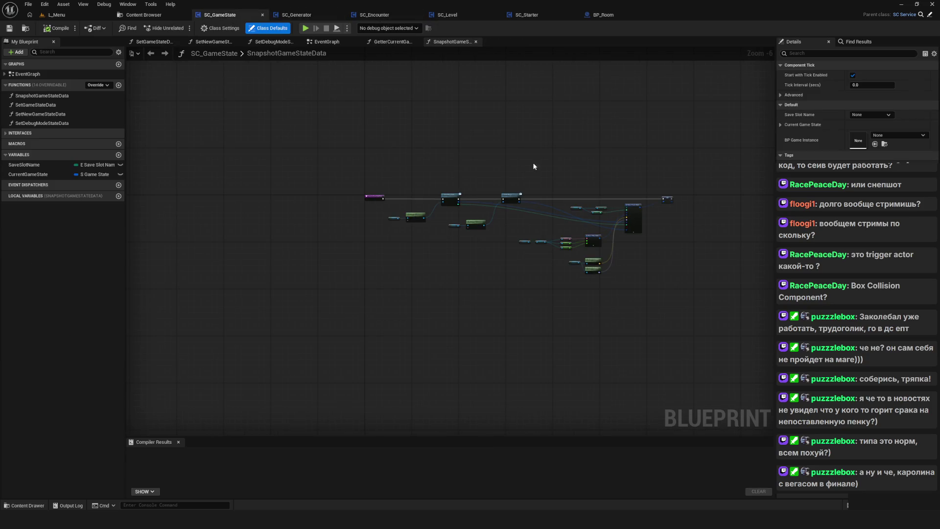
click(418, 21)
drag(500, 90, 431, 133)
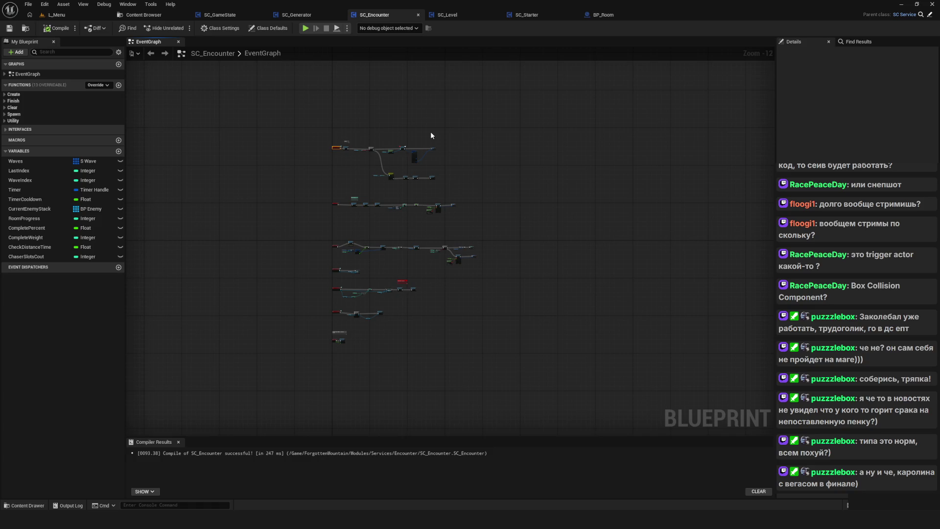
scroll(429, 133, up, 3)
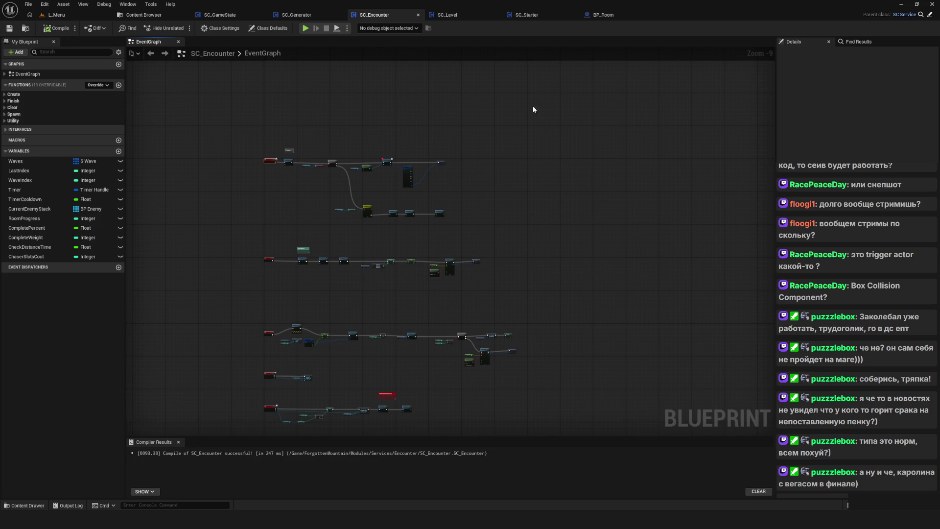
mouse_move(478, 106)
mouse_down()
mouse_move(454, 111)
mouse_move(447, 123)
mouse_up()
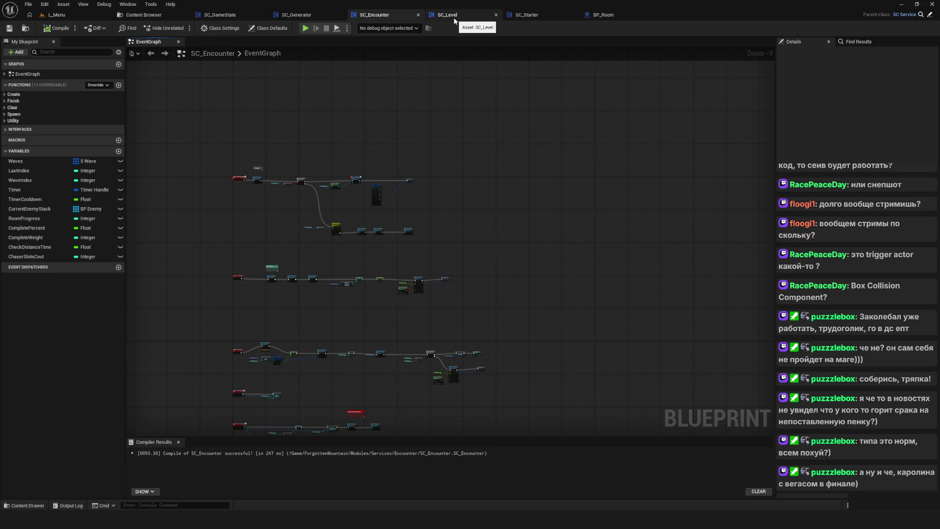
Look over the left part of SC_Starter's graph, then move on to BP_Room
click(541, 15)
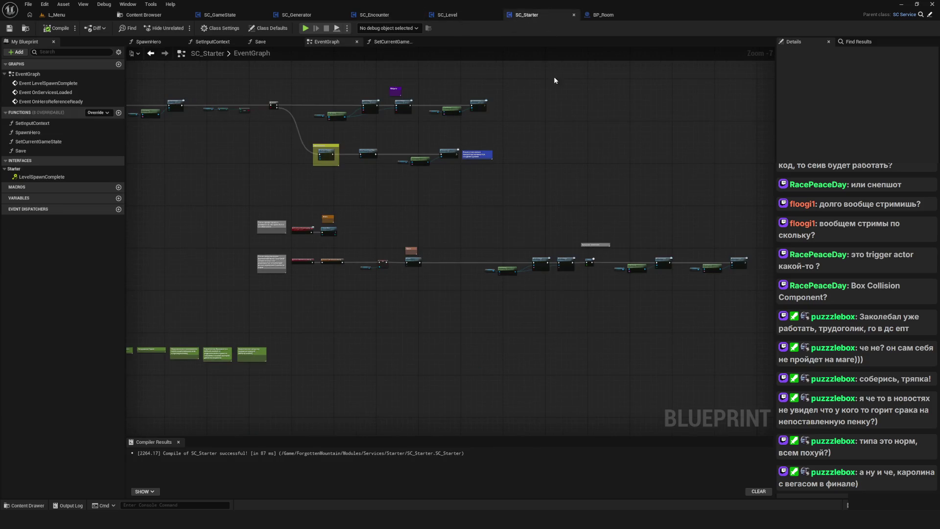
scroll(431, 186, up, 4)
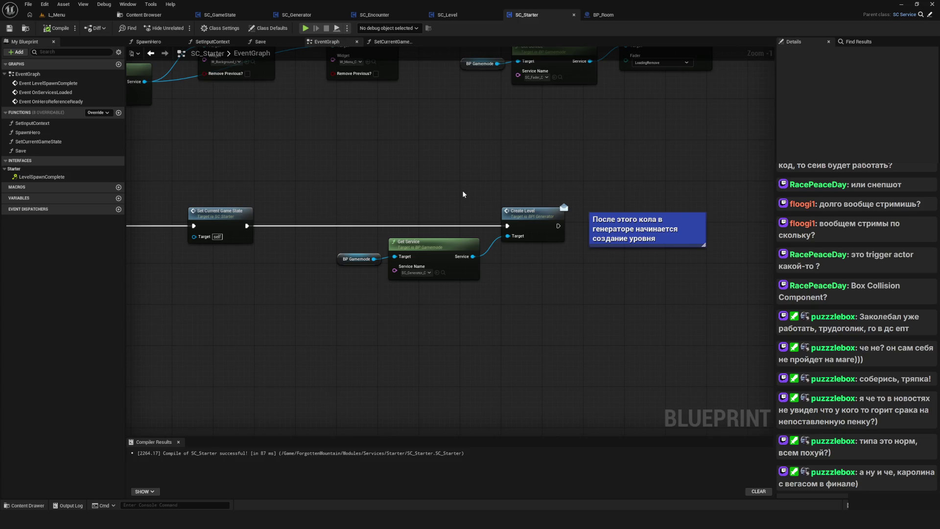
drag(435, 202, 638, 191)
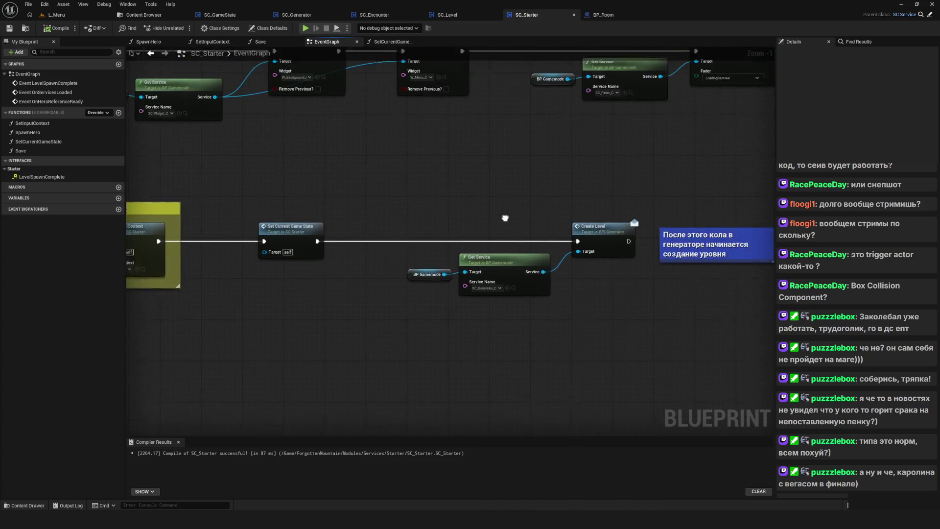
click(603, 15)
scroll(405, 205, down, 3)
scroll(405, 205, up, 8)
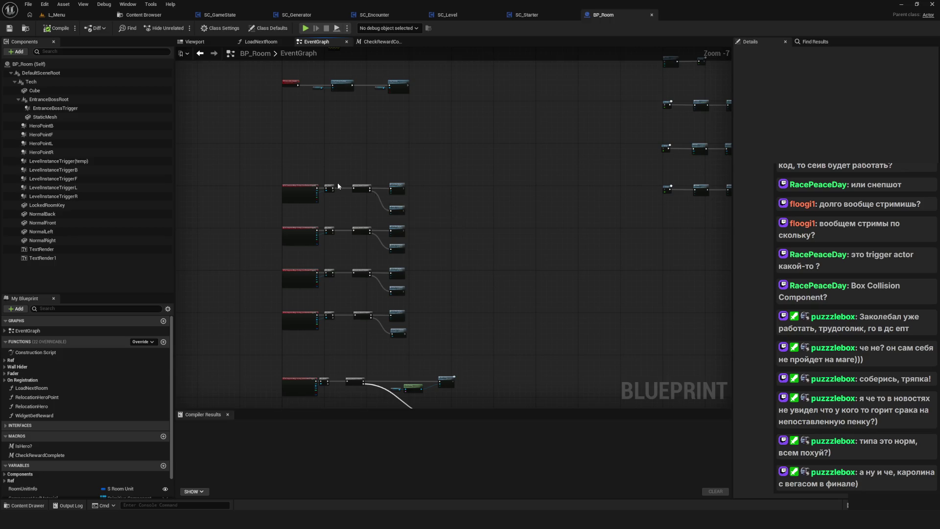
drag(465, 217, 307, 216)
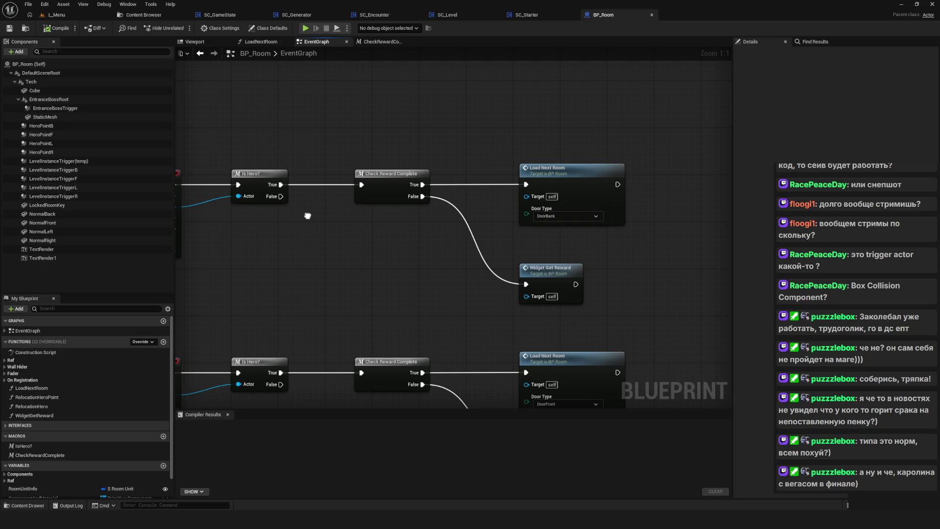
mouse_move(311, 212)
mouse_down()
mouse_move(410, 249)
mouse_move(456, 250)
mouse_up()
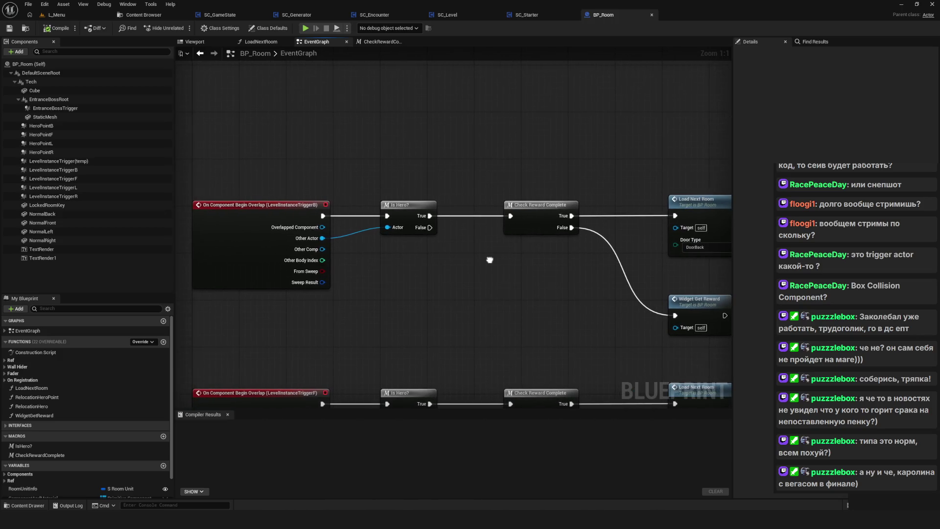
scroll(486, 265, down, 9)
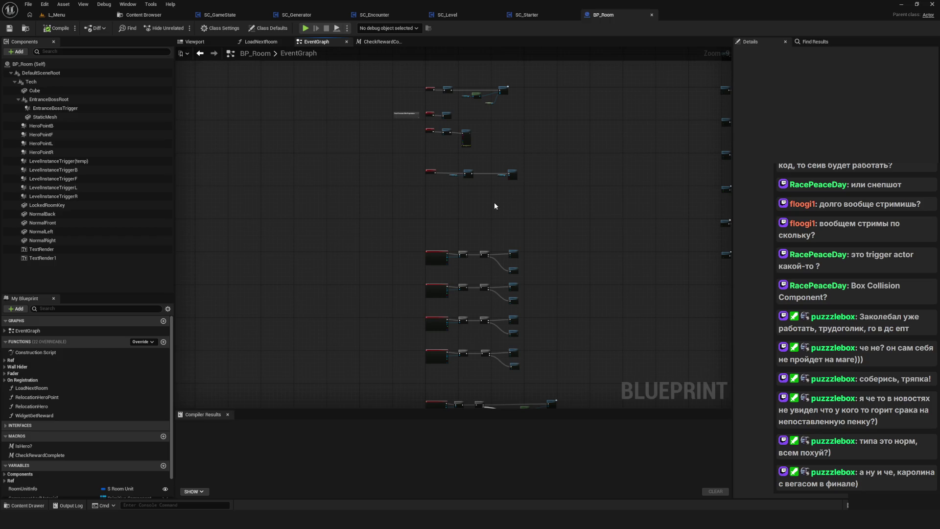
drag(502, 219, 458, 182)
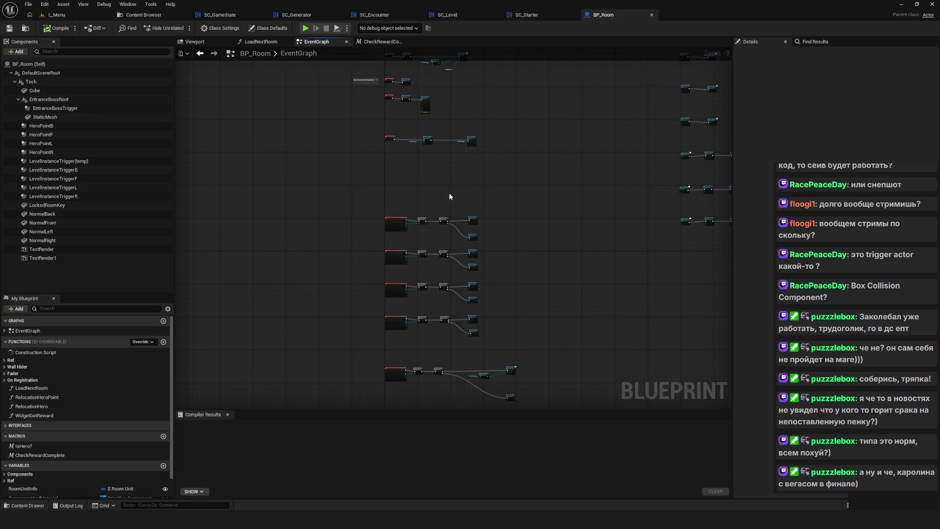
mouse_move(449, 197)
mouse_down()
mouse_move(380, 239)
mouse_move(450, 235)
mouse_up()
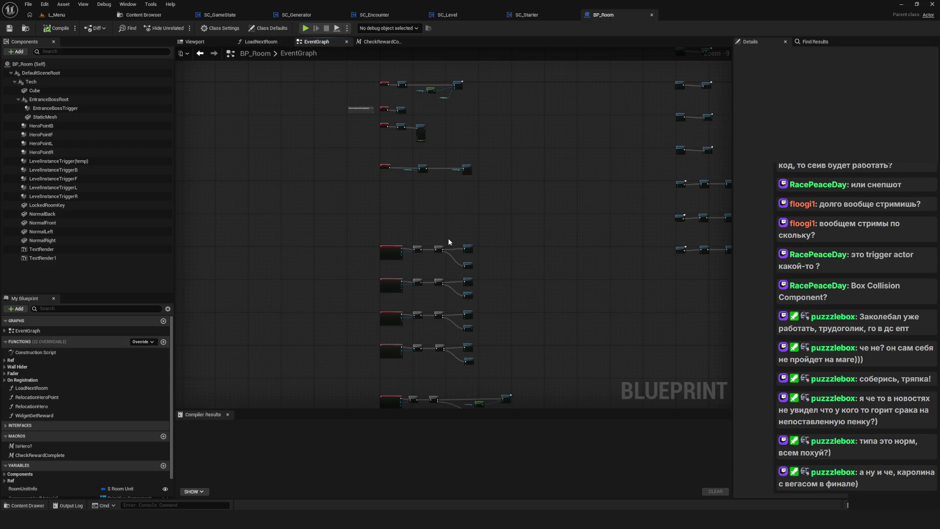
scroll(447, 238, up, 4)
mouse_move(461, 294)
mouse_down()
mouse_move(441, 311)
mouse_move(445, 336)
mouse_up()
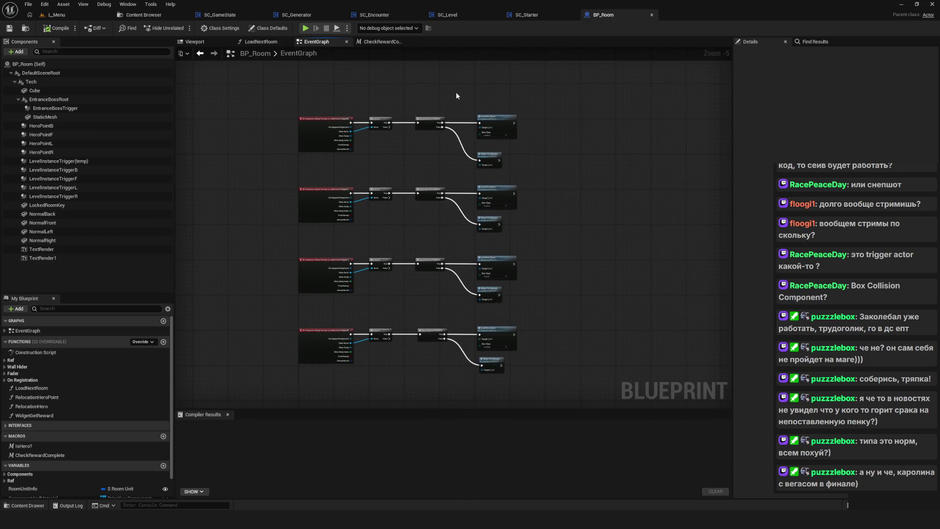
In SC_Generator, trace the room-loading chain from Event LoadNextRoom through Room Spawner and Get Service
click(343, 17)
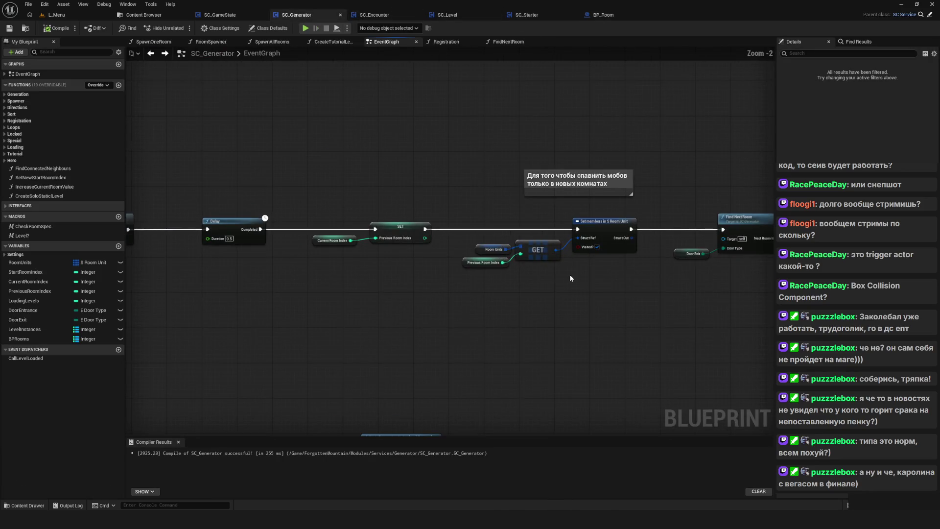
drag(476, 274, 157, 254)
scroll(157, 254, up, 2)
drag(685, 230, 226, 234)
click(589, 204)
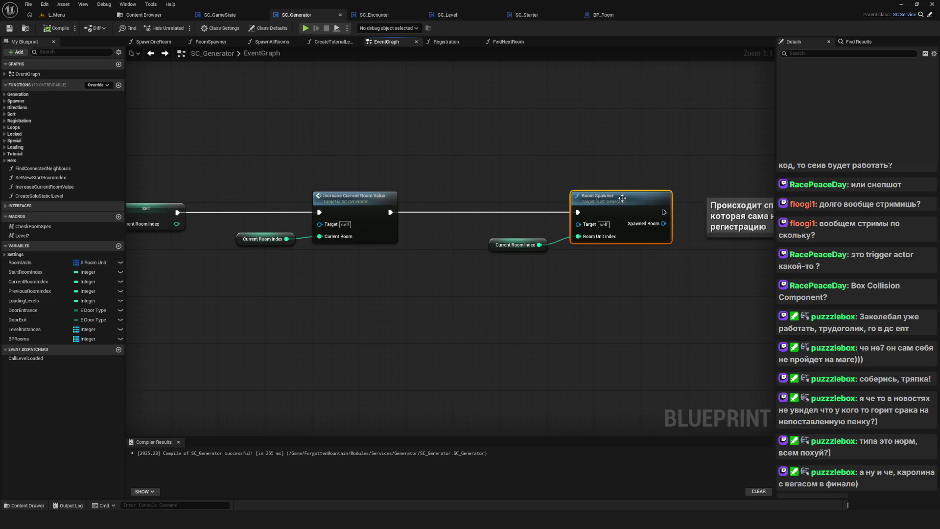
drag(588, 204, 729, 217)
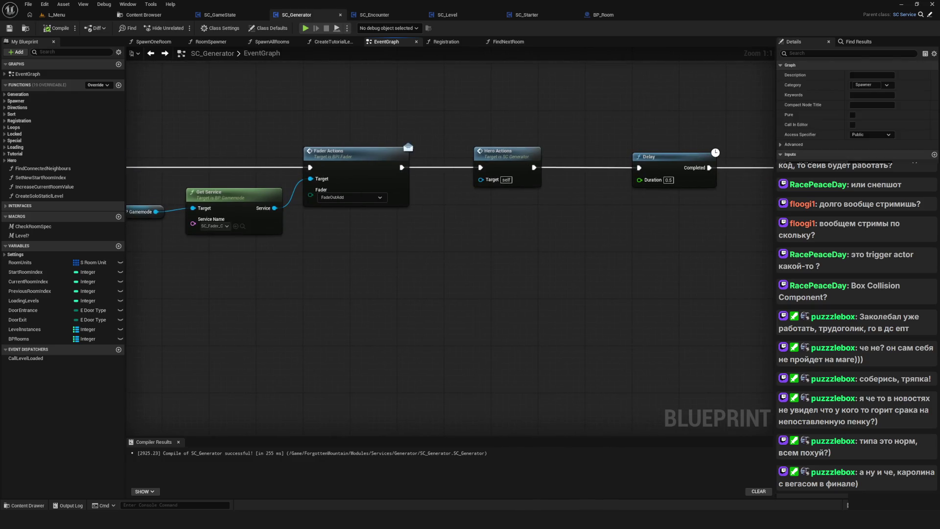
drag(147, 215, 720, 218)
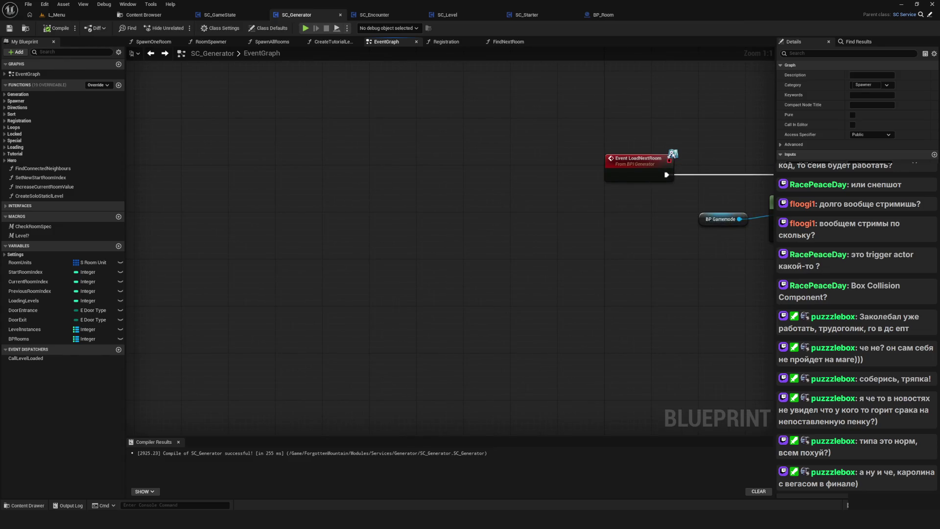
drag(577, 96, 433, 111)
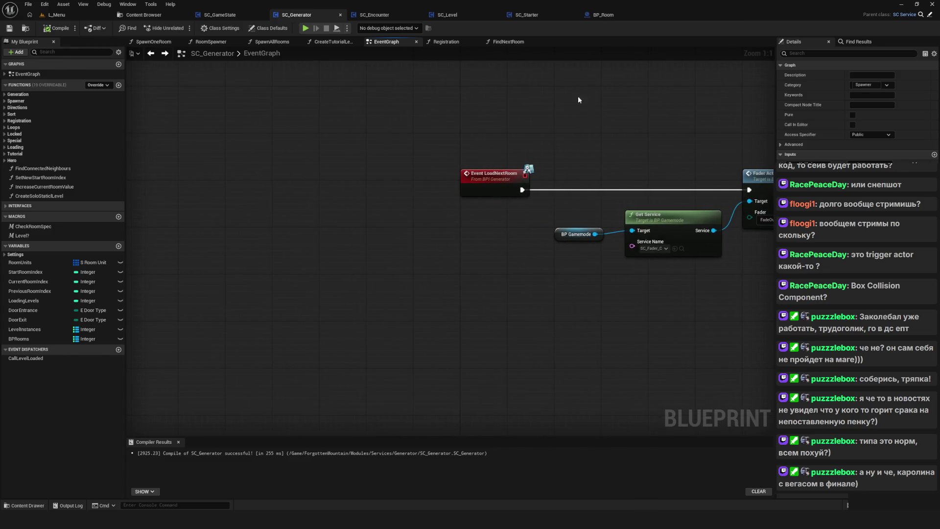
Check BP_Room's Is Hero and reward overlap row, then go to SC_Encounter
click(611, 19)
scroll(514, 171, up, 3)
drag(524, 178, 659, 194)
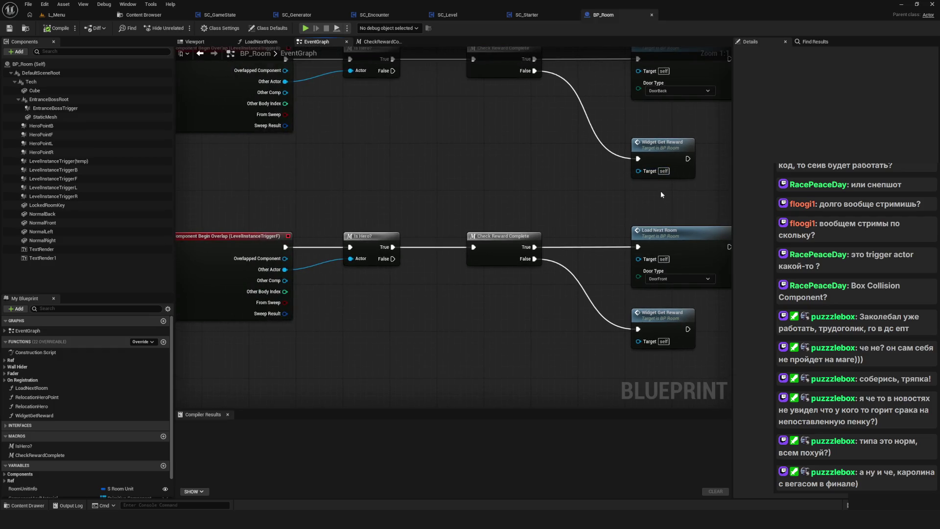
drag(531, 203, 525, 223)
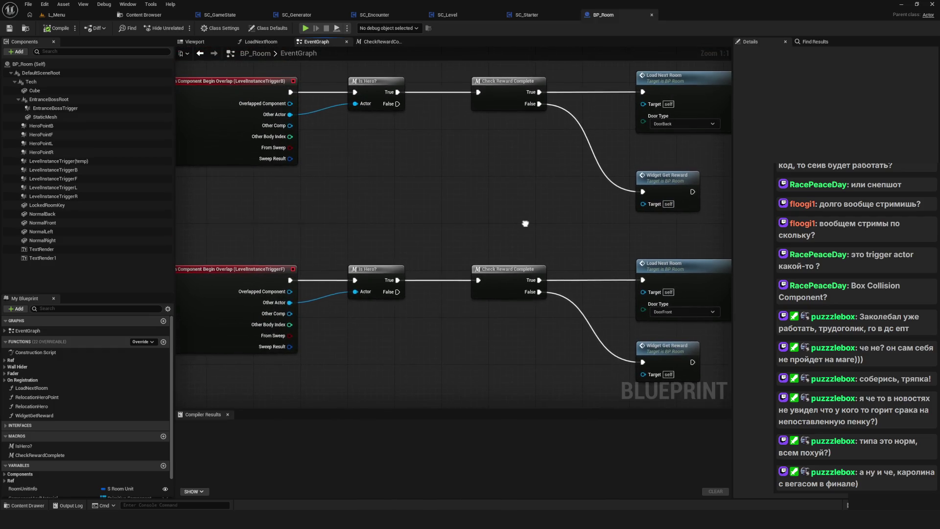
click(374, 14)
Nudge the SC_Encounter view, glance at BP_Room, and return to SC_Encounter
drag(410, 290, 414, 279)
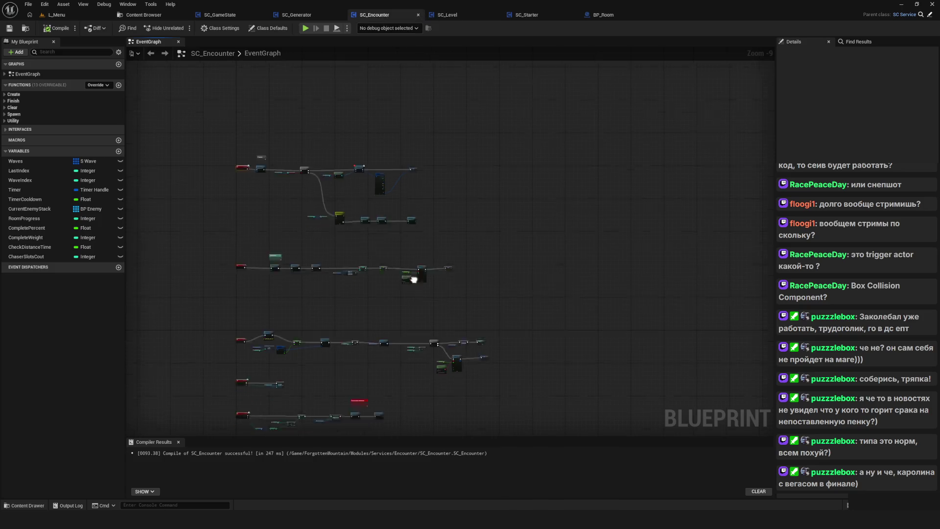
scroll(421, 265, up, 4)
click(605, 16)
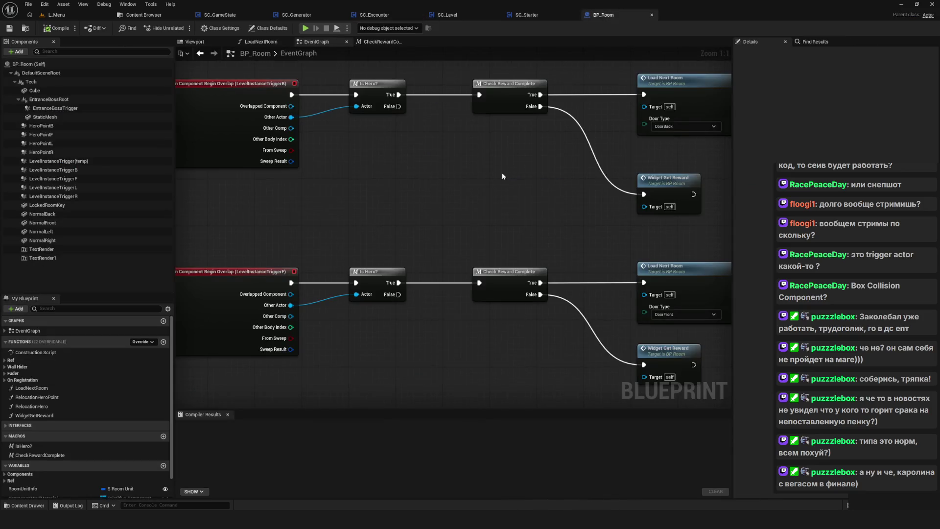
click(389, 19)
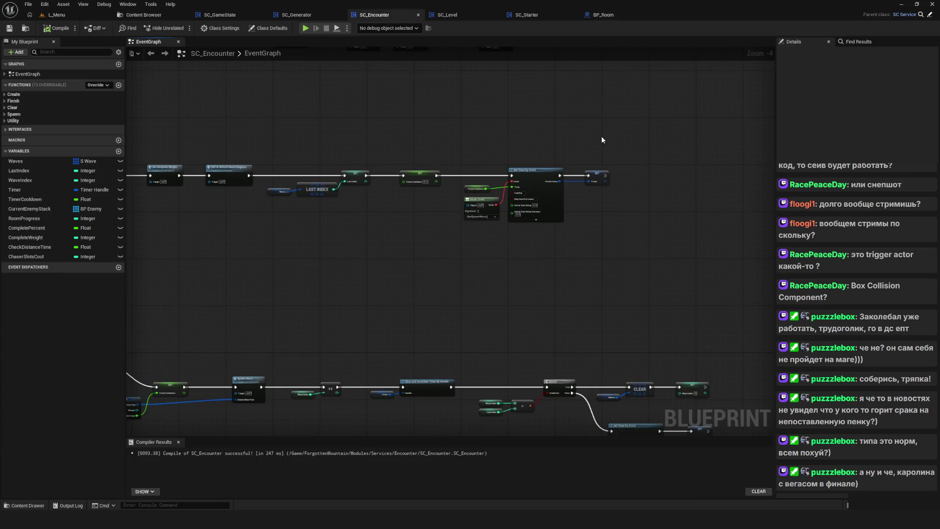
Centre SC_Encounter's branch and timer nodes, then place the SC_Generator tab after SC_Encounter
scroll(522, 262, down, 6)
scroll(522, 263, up, 5)
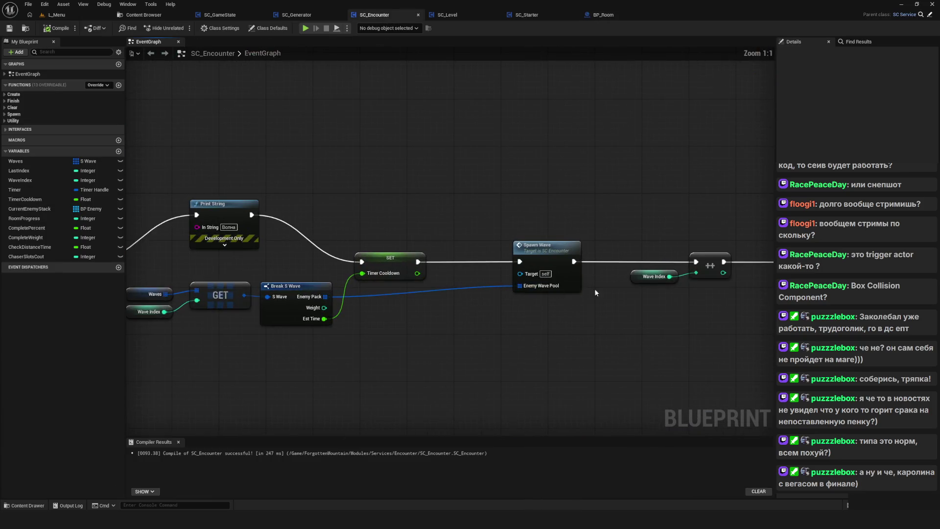
scroll(386, 271, down, 3)
scroll(437, 273, up, 8)
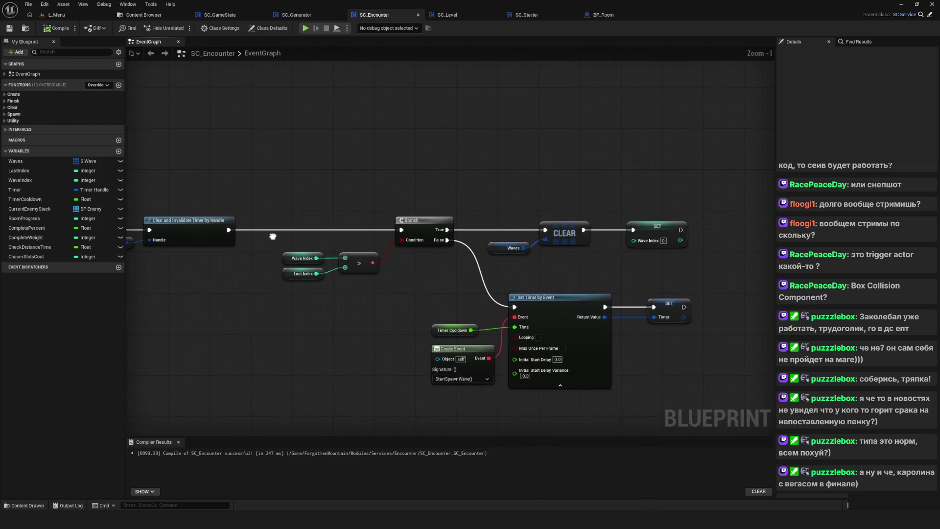
drag(269, 236, 175, 216)
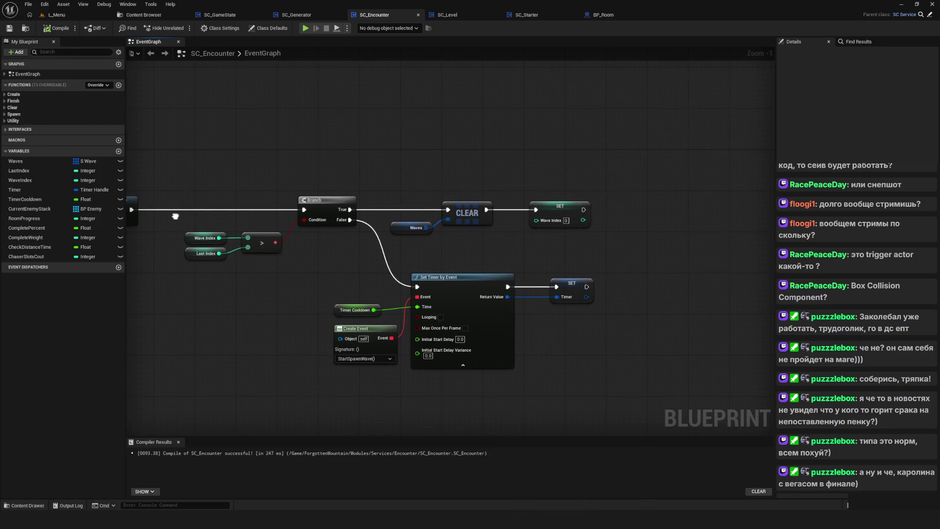
scroll(359, 301, down, 3)
scroll(546, 259, down, 3)
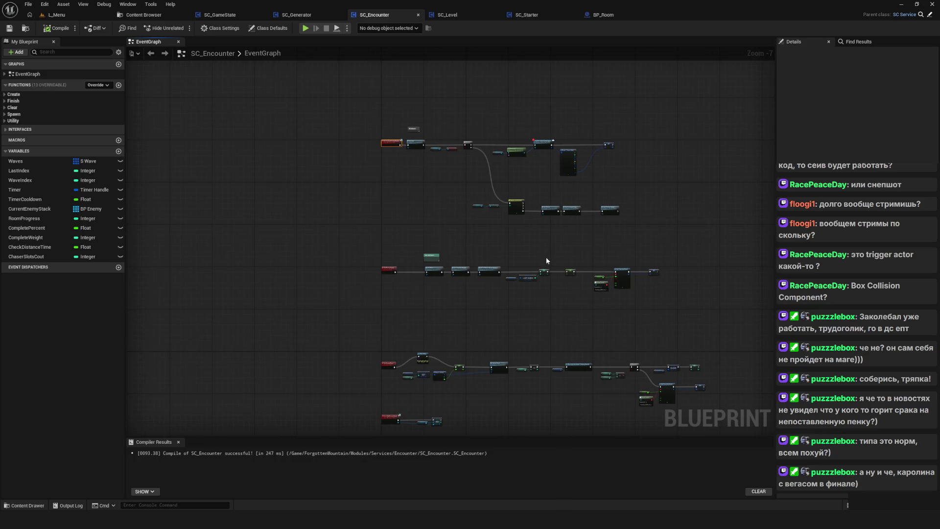
drag(296, 14, 372, 15)
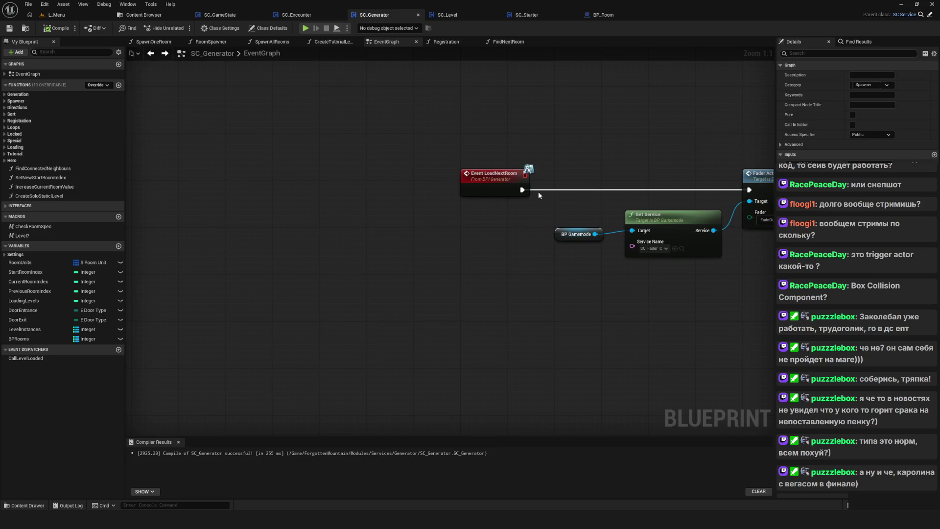
Move SC_Generator's Door Exit SET node about 170 px left in the RoomTransition chain
scroll(538, 191, down, 10)
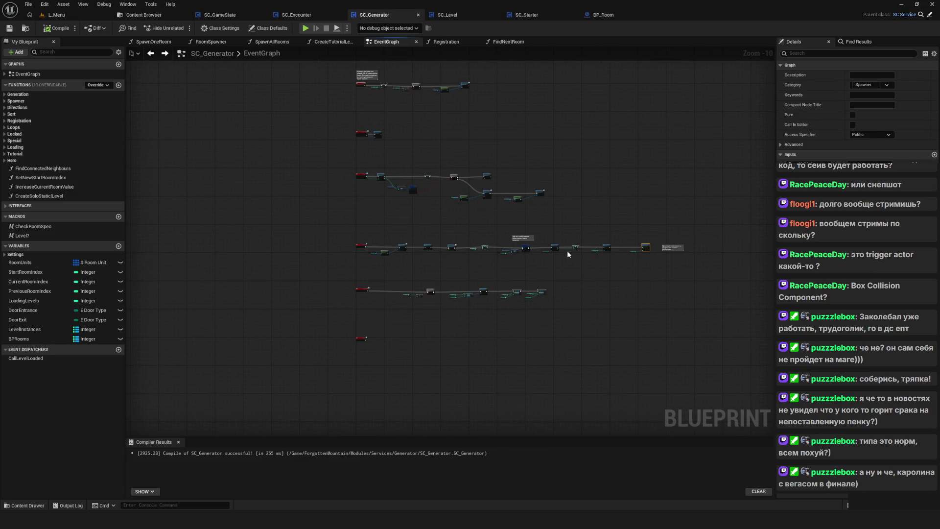
scroll(415, 200, up, 10)
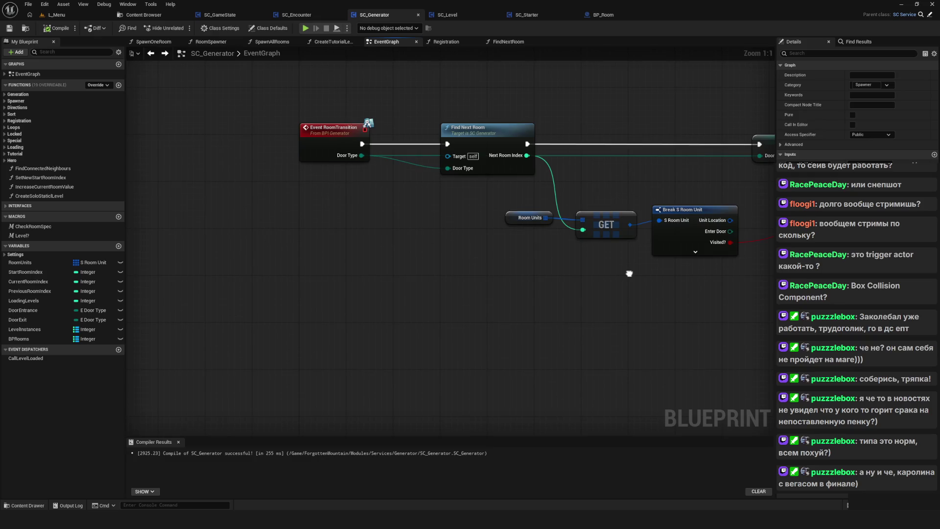
mouse_move(350, 108)
mouse_down()
mouse_move(595, 295)
mouse_move(364, 333)
mouse_up()
mouse_move(423, 185)
mouse_down()
mouse_move(454, 354)
mouse_move(253, 361)
mouse_up()
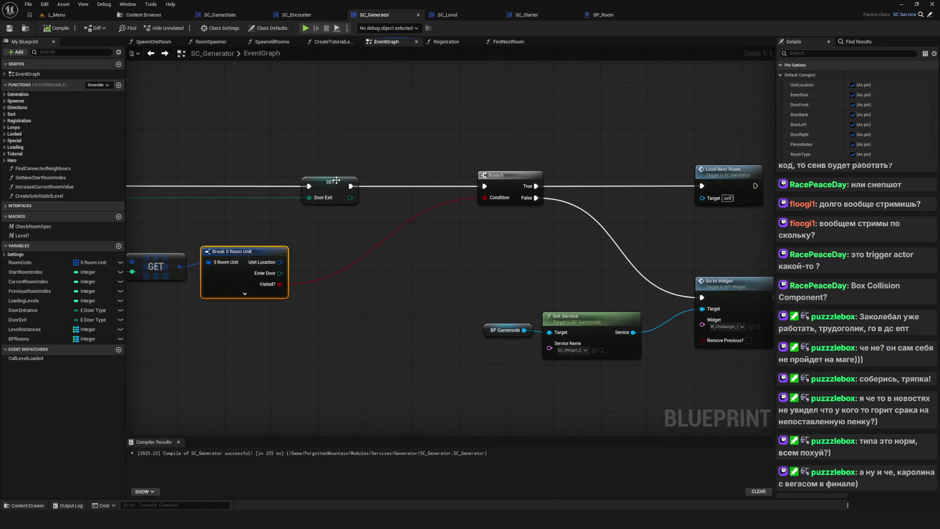
drag(336, 180, 259, 186)
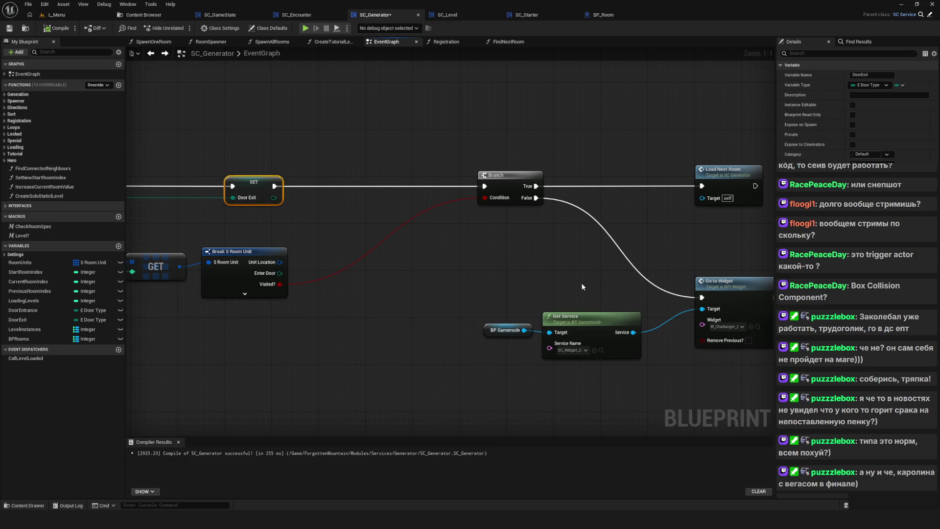
Check the Go to Widget branch and Load Next Room node, then switch to BP_Room
drag(581, 286, 410, 266)
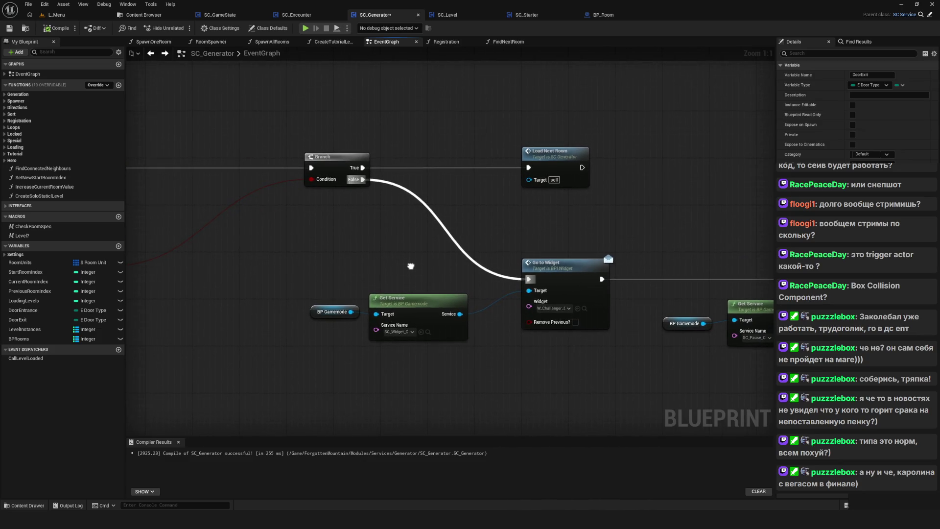
scroll(477, 266, down, 4)
scroll(480, 273, up, 1)
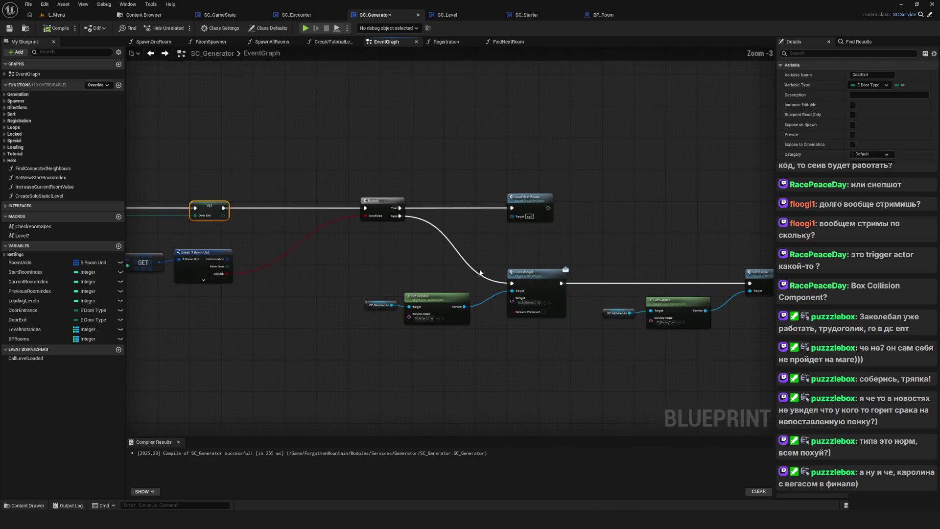
mouse_move(477, 272)
mouse_down()
mouse_move(423, 279)
mouse_move(453, 294)
mouse_up()
mouse_move(538, 176)
mouse_down()
mouse_move(541, 263)
mouse_move(573, 259)
mouse_move(556, 260)
mouse_up()
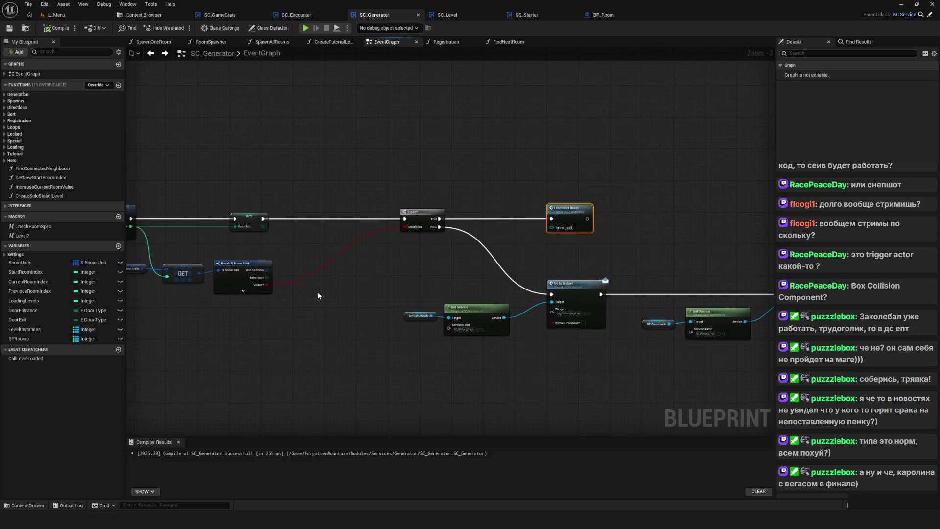
drag(317, 292, 651, 306)
right_click(651, 306)
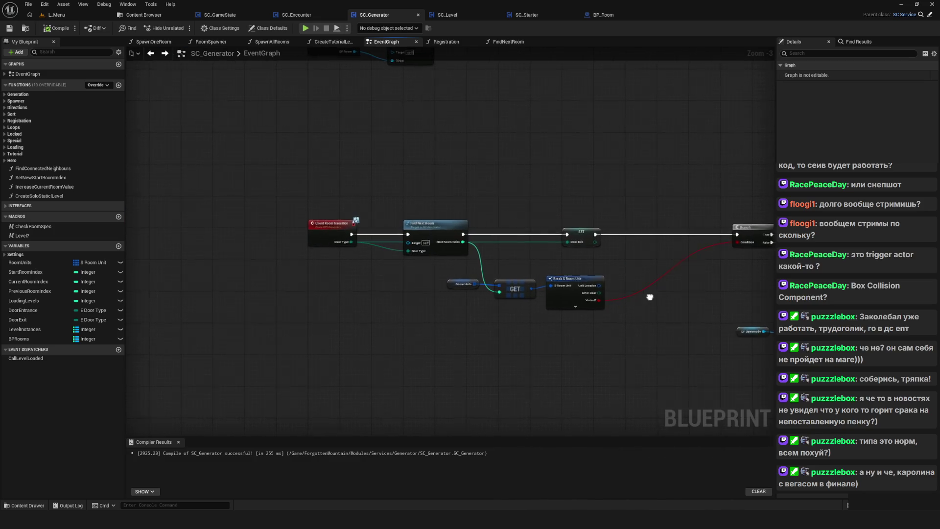
click(607, 16)
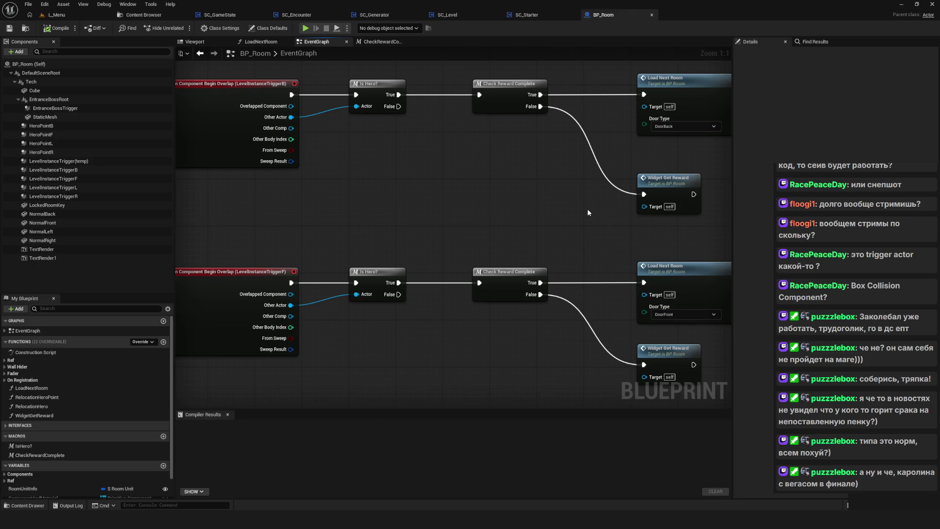
Check BP_Room's first Load Next Room call, then re-frame SC_Generator's SET and Break nodes
click(689, 84)
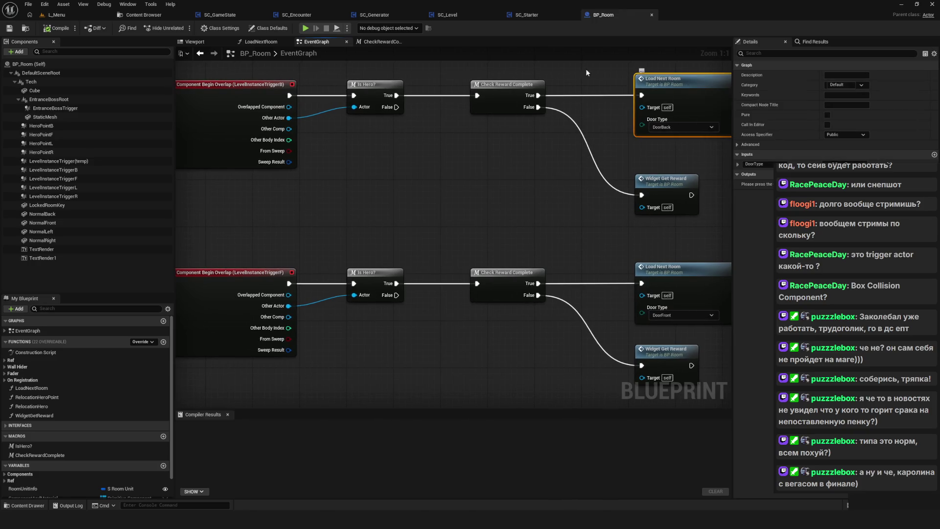
click(382, 18)
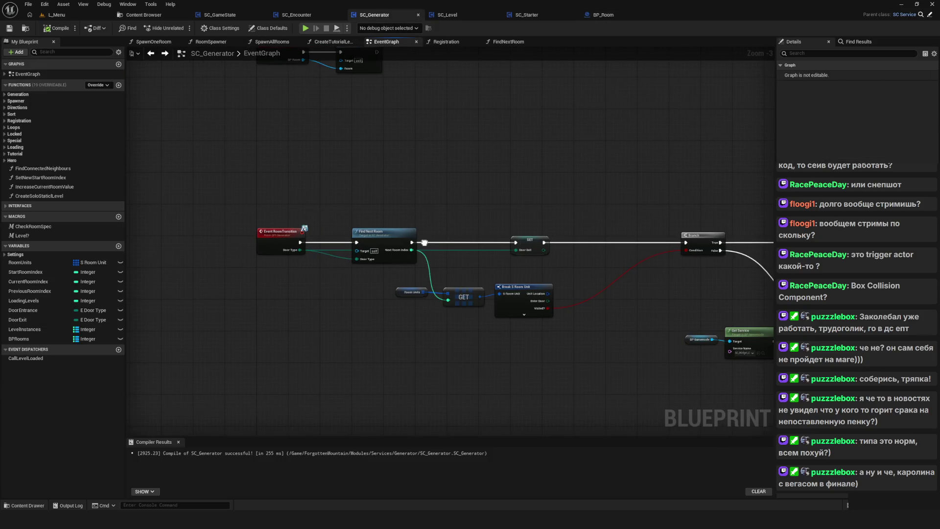
mouse_move(424, 242)
mouse_down()
mouse_move(407, 231)
mouse_move(159, 203)
mouse_up()
scroll(509, 262, up, 1)
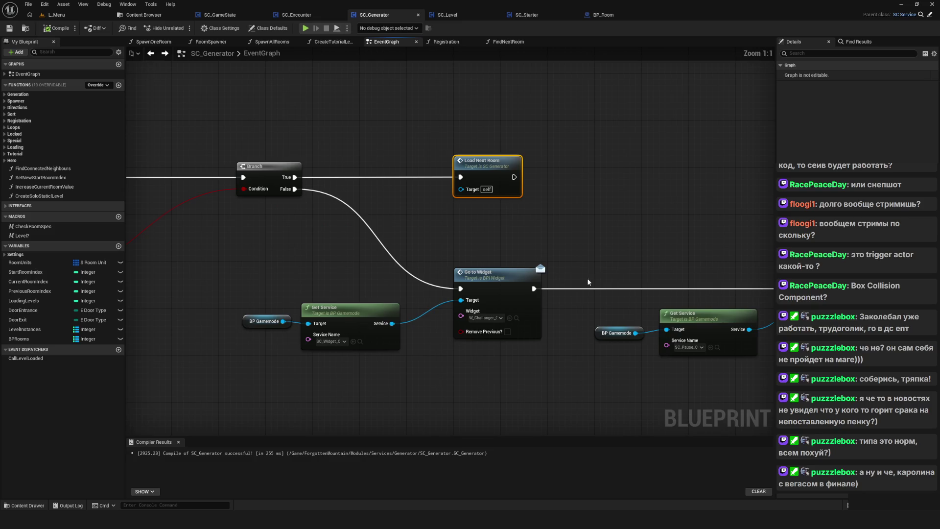
scroll(472, 245, up, 2)
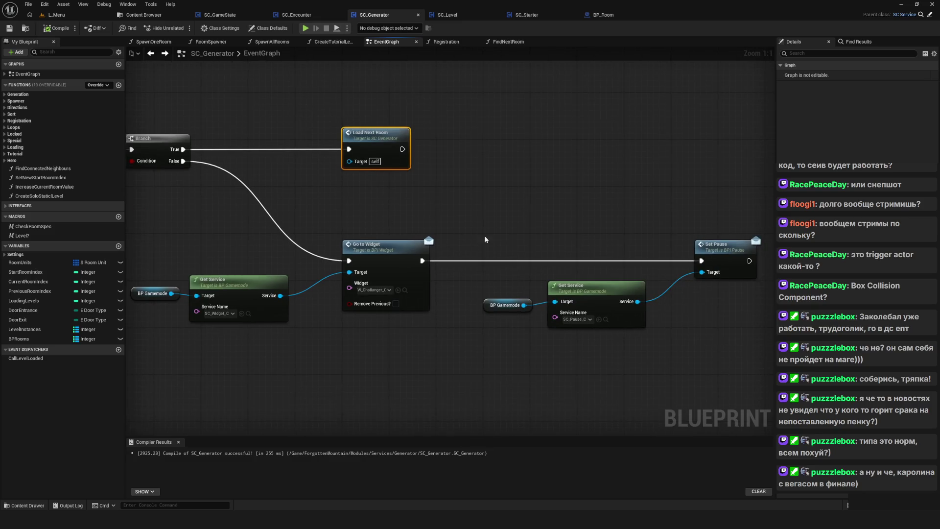
drag(473, 245, 654, 275)
scroll(585, 186, down, 8)
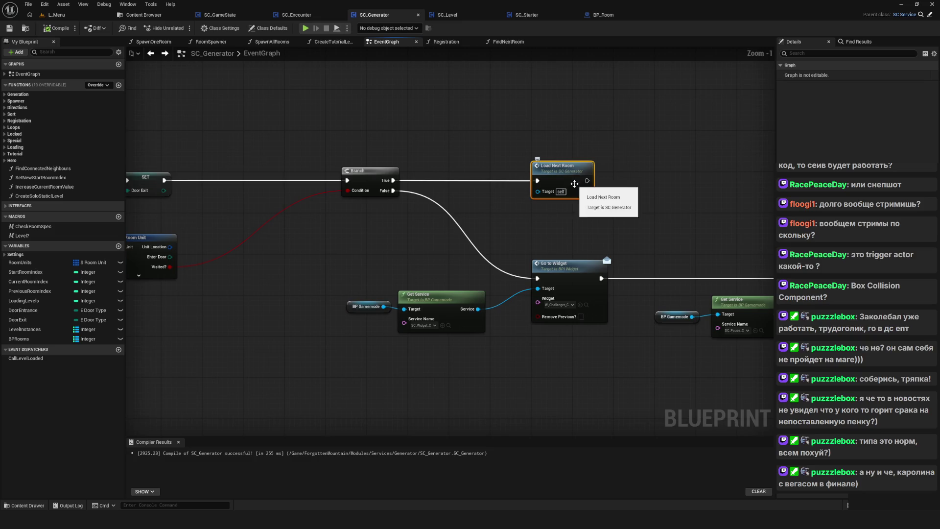
scroll(549, 246, up, 6)
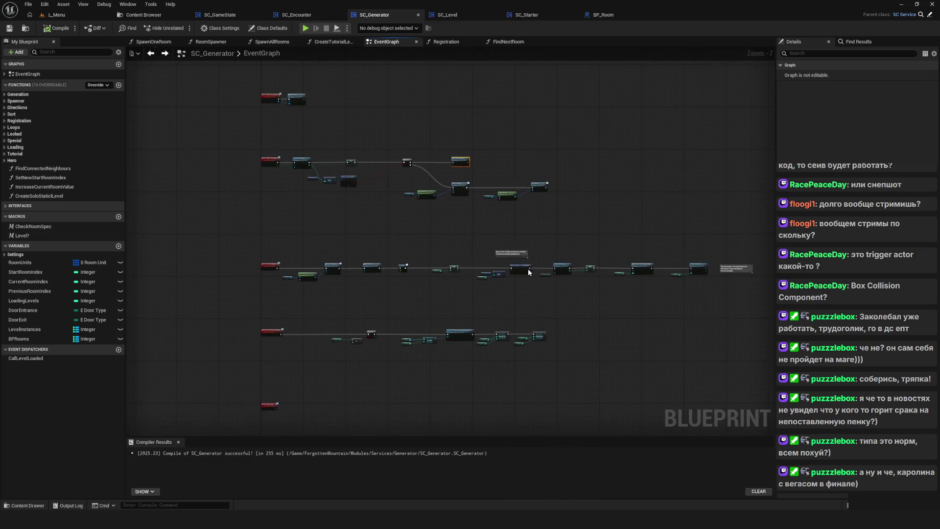